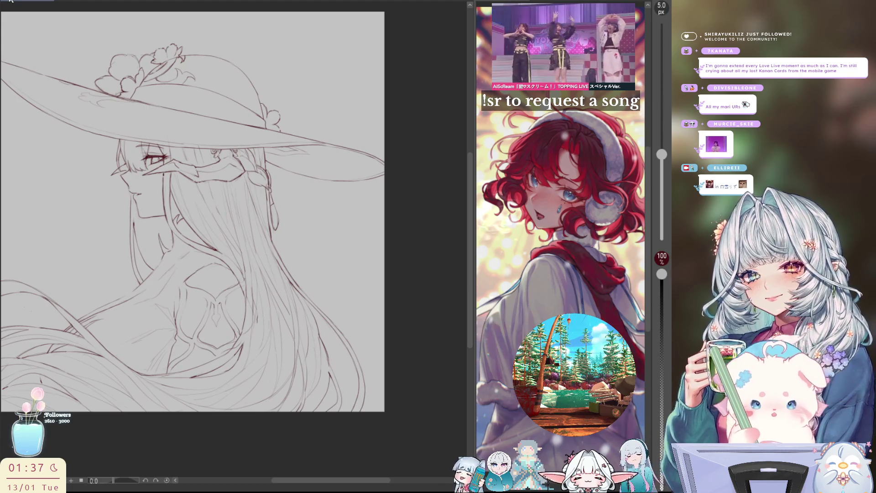
Draw a short stroke next to the hair ornament, then briefly mirror the canvas to check it.
drag(301, 274, 305, 290)
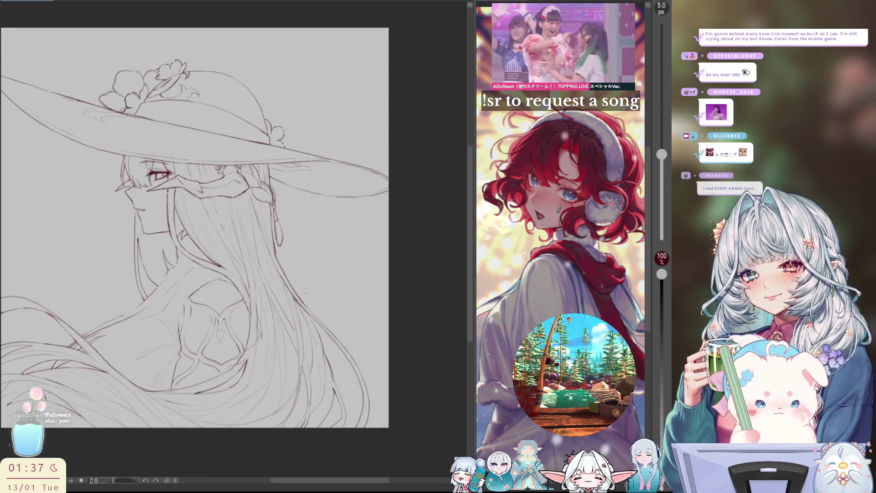
drag(275, 185, 269, 201)
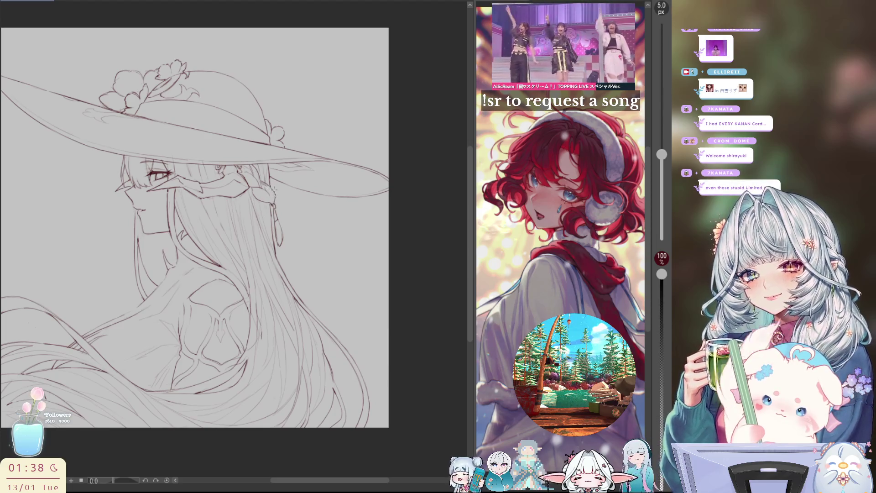
key(h)
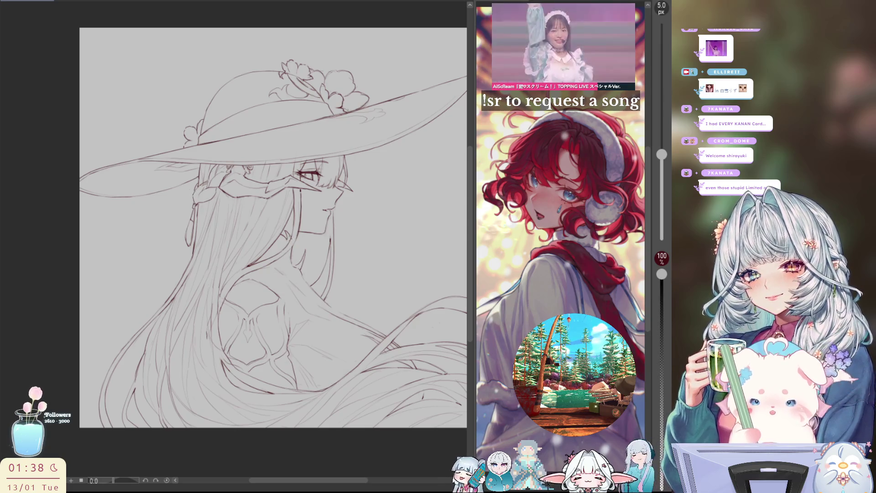
drag(352, 255, 345, 243)
key(h)
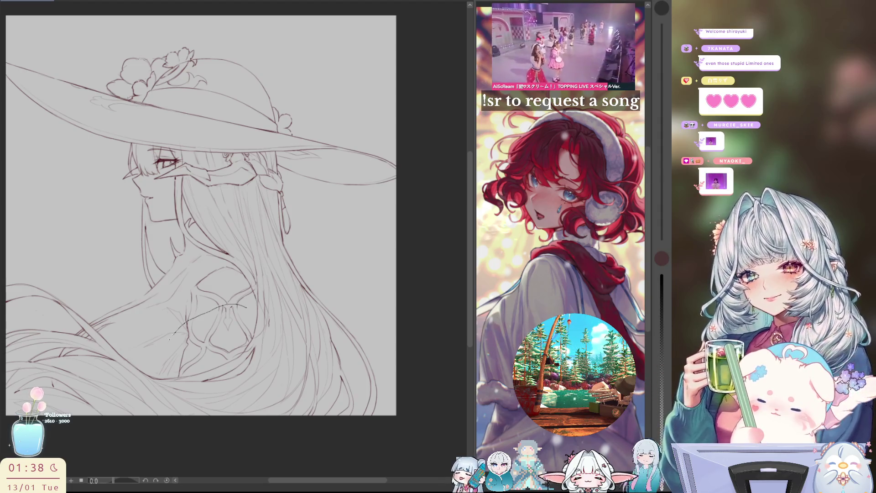
Select the chest lines and reshape them with free transform, checking in mirrored view.
mouse_move(170, 338)
mouse_down()
mouse_move(269, 383)
mouse_move(276, 317)
mouse_move(248, 304)
mouse_up()
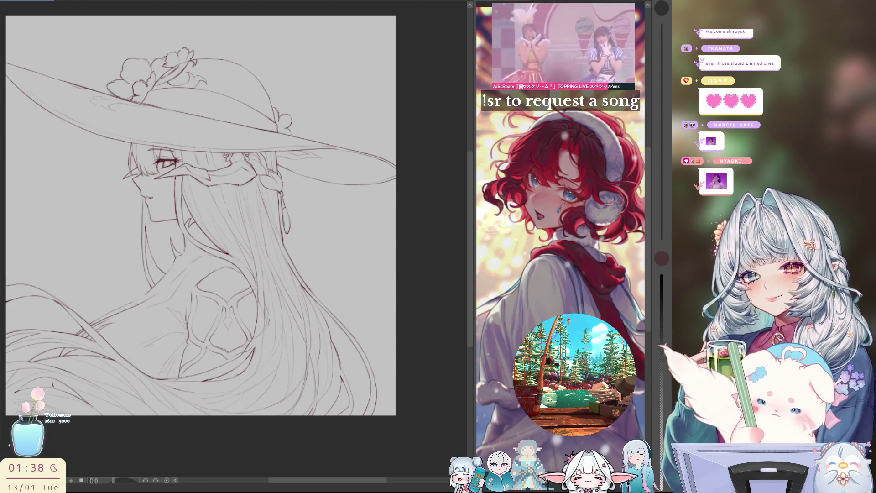
drag(192, 317, 223, 304)
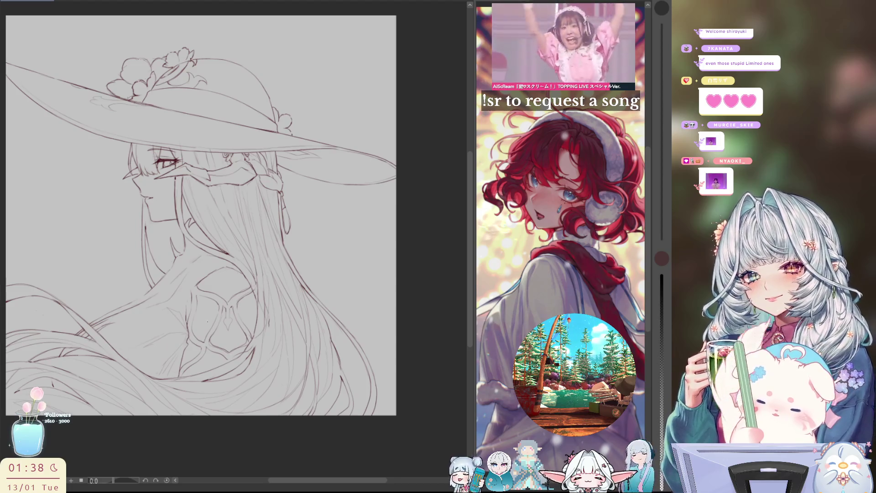
mouse_move(212, 309)
mouse_down()
mouse_move(168, 381)
mouse_move(211, 375)
mouse_up()
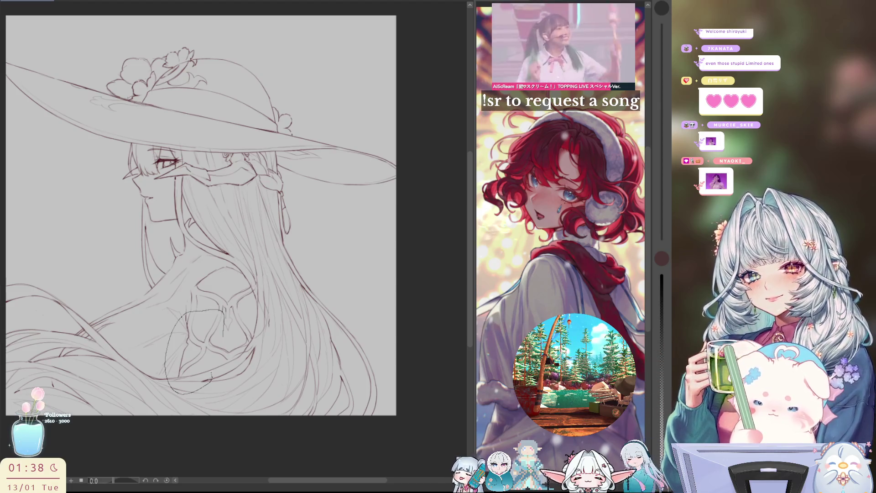
drag(222, 330, 223, 315)
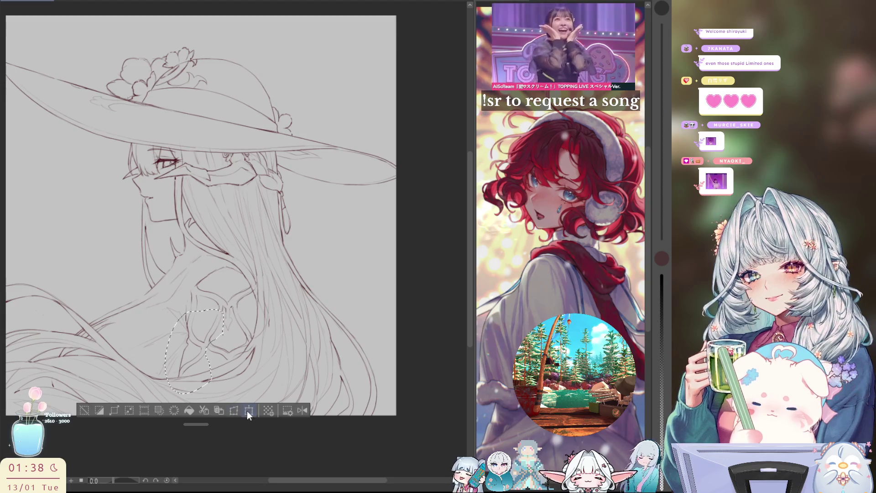
key(h)
key(ctrl+t)
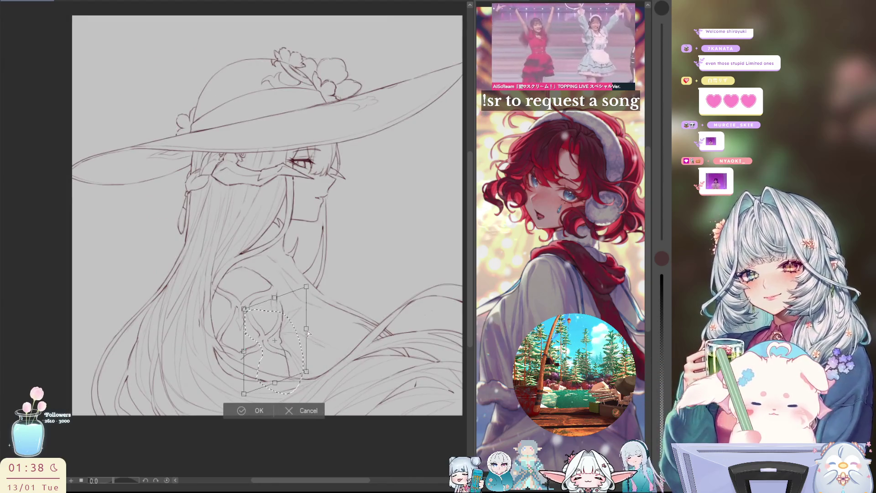
drag(308, 333, 307, 331)
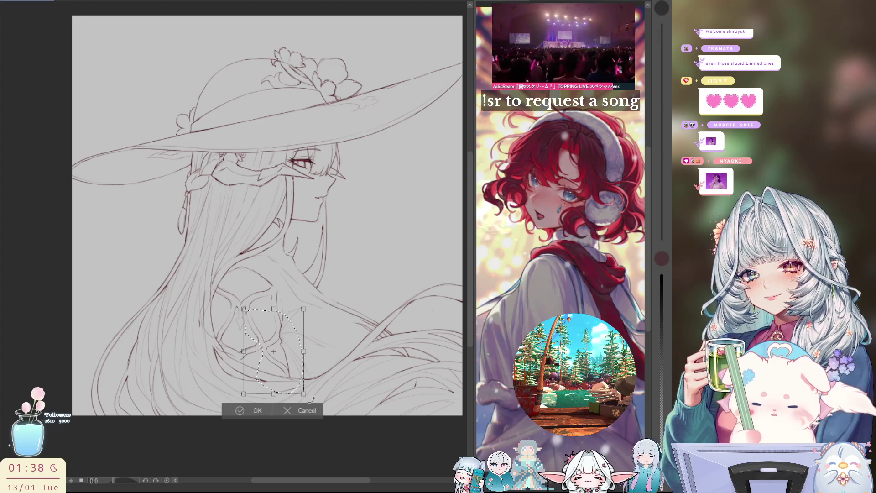
key(Return)
key(h)
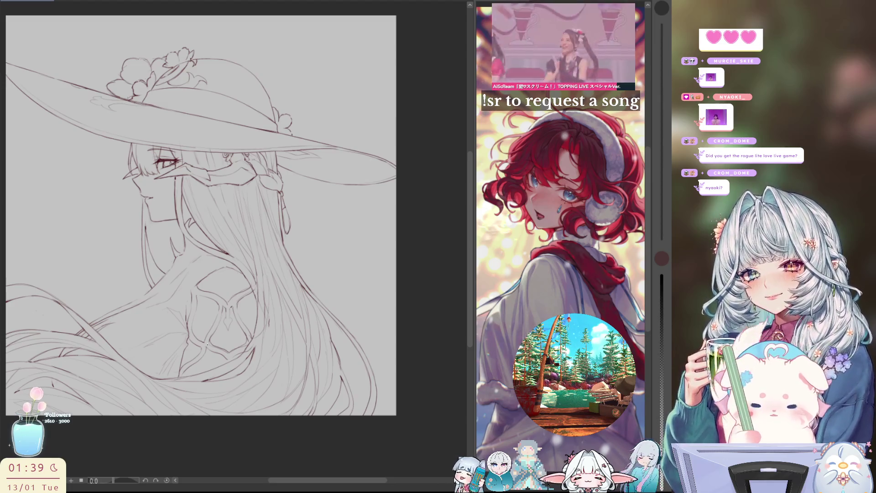
Select the lower torso lines, skew and nudge them upward, then deselect and unflip.
mouse_move(187, 277)
mouse_down()
mouse_move(203, 338)
mouse_move(158, 386)
mouse_up()
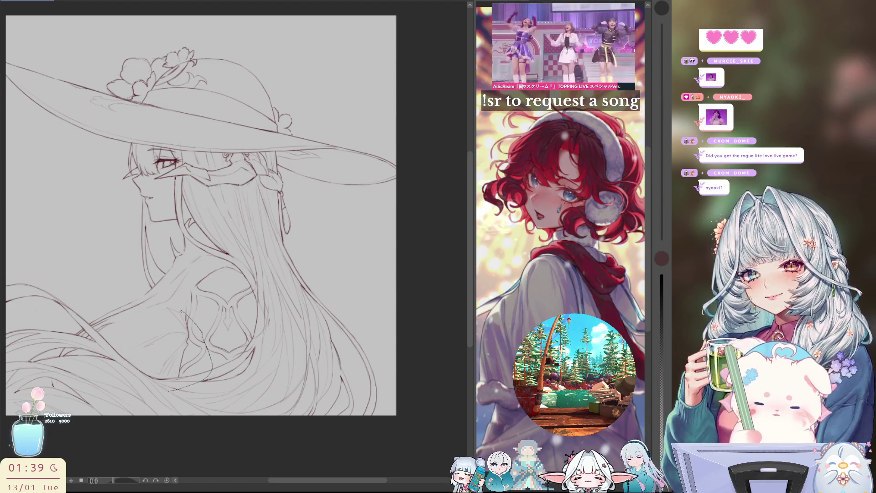
click(221, 408)
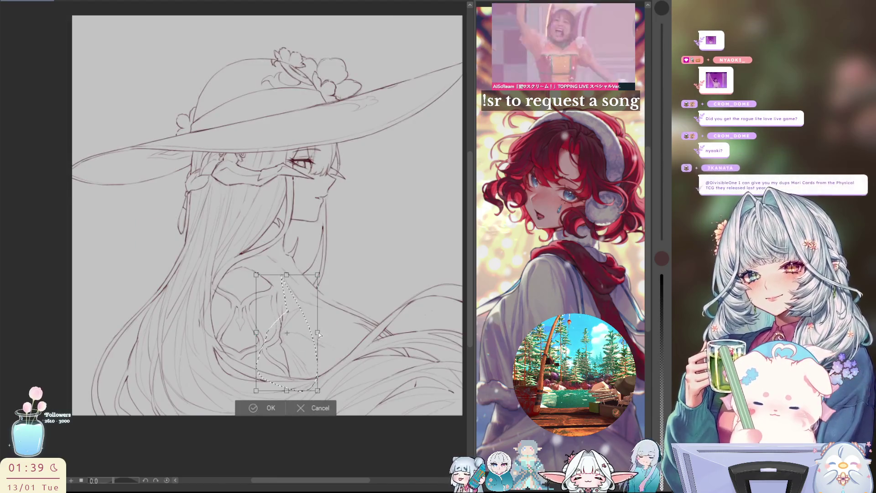
drag(315, 319, 316, 306)
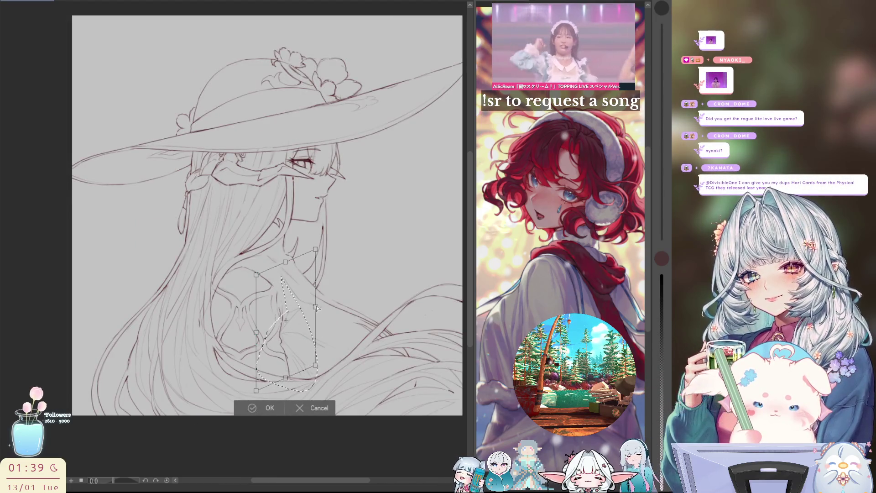
drag(293, 350, 295, 348)
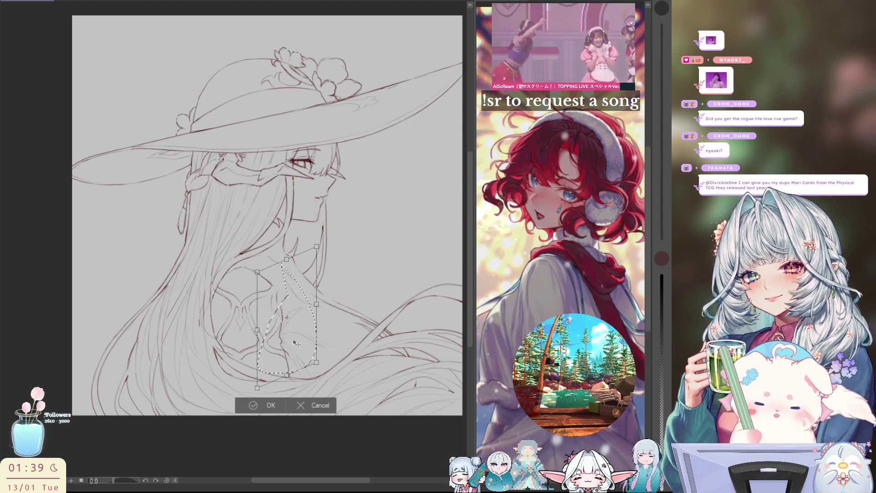
key(Return)
click(183, 391)
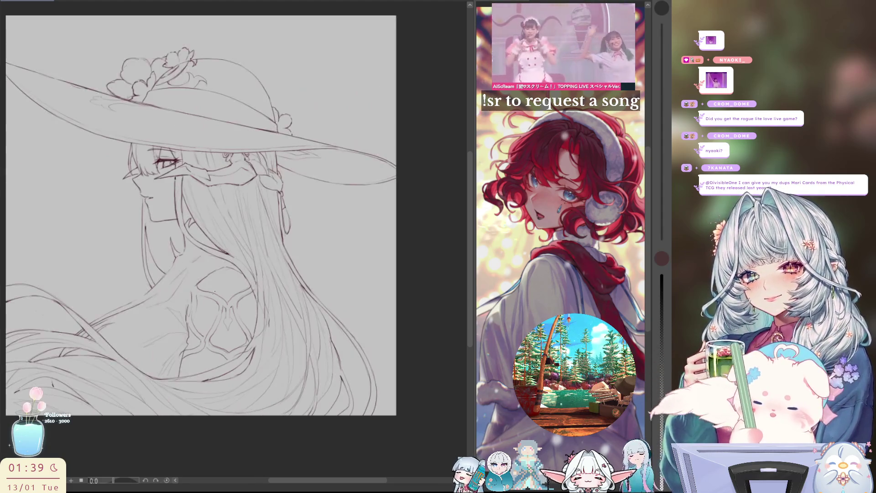
key(h)
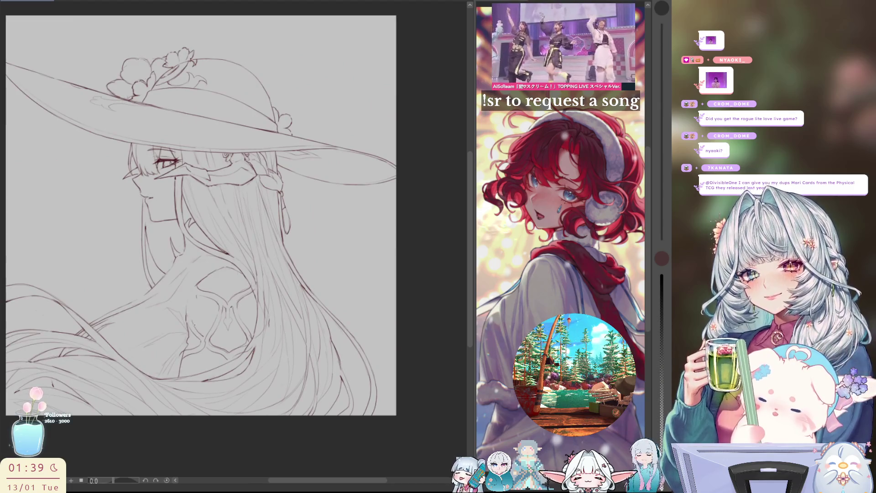
Return to the pen and briefly mirror the canvas to check the refined lineart.
key(p)
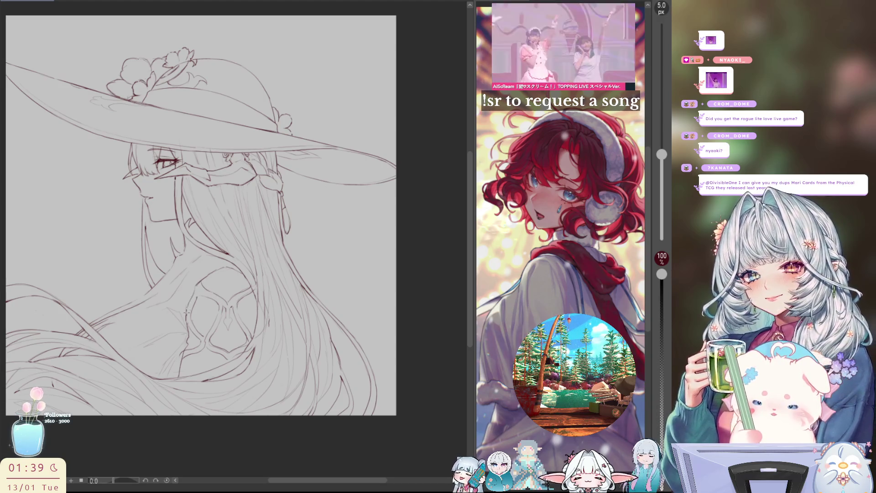
key(h)
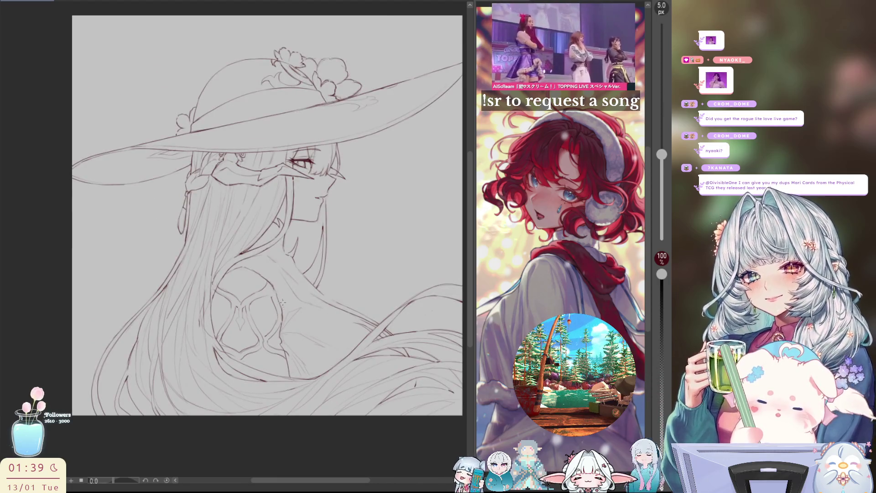
key(h)
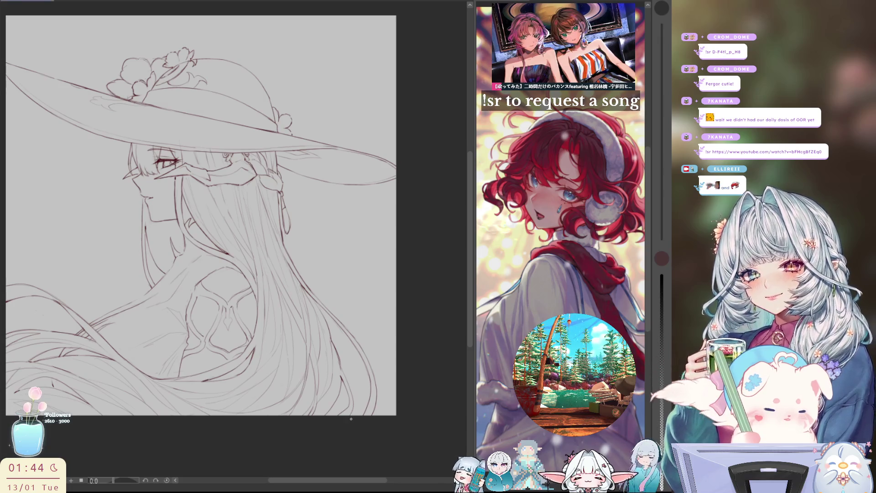
scroll(227, 299, up, 3)
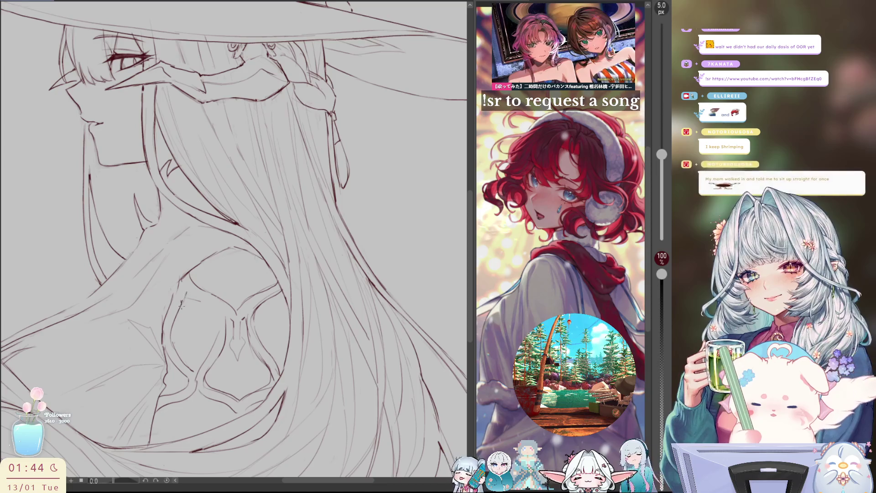
Add short strokes to the hair, mirror the view, and draw a pointed V below the back ornament.
drag(183, 295, 209, 309)
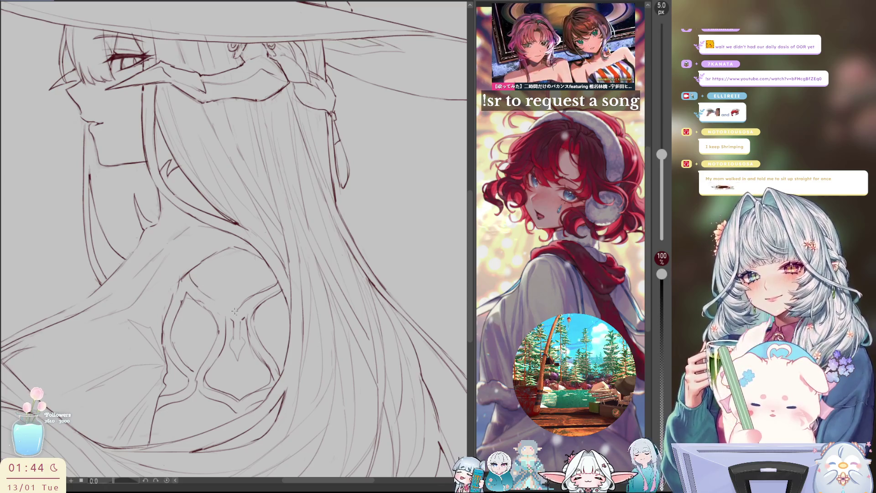
drag(191, 269, 190, 284)
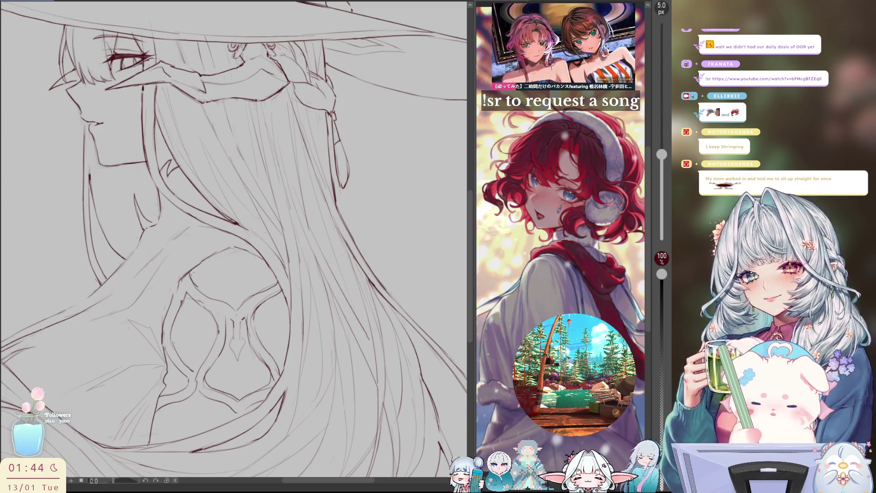
key(h)
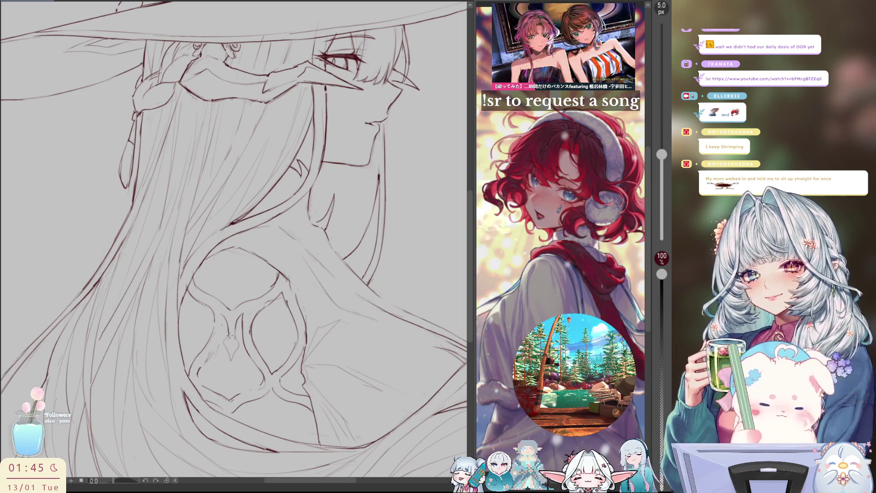
mouse_move(224, 342)
mouse_down()
mouse_move(232, 362)
mouse_move(237, 340)
mouse_up()
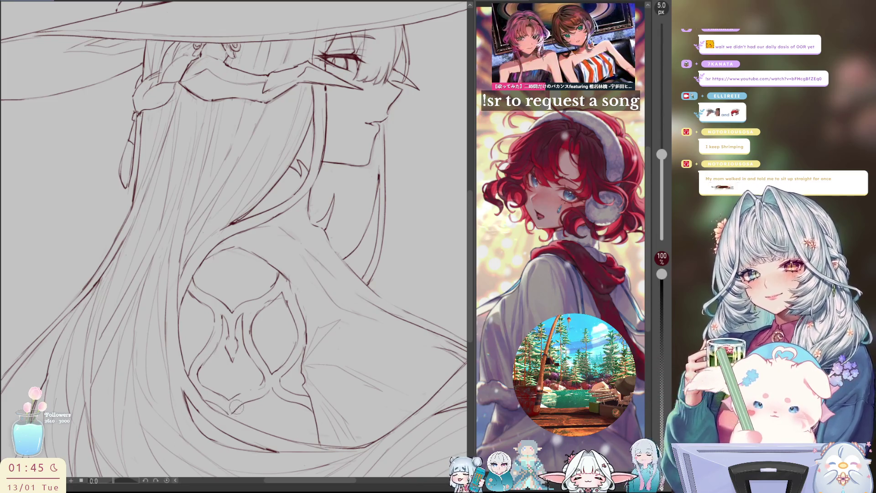
Add a short stroke below the back ornament and toggle the mirrored view.
drag(251, 389, 261, 374)
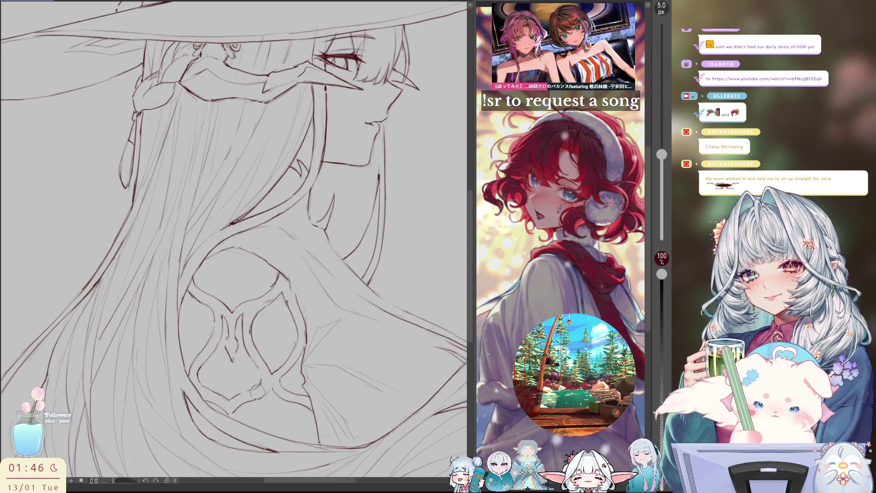
key(h)
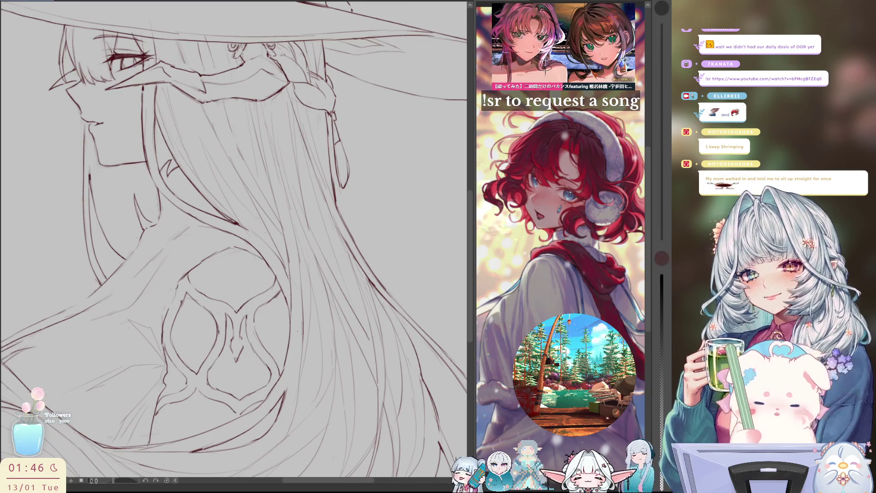
Reset the view, then squeeze the hourglass ornament slightly narrower with free transform and commit.
key(h)
key(h)
key(ctrl+0)
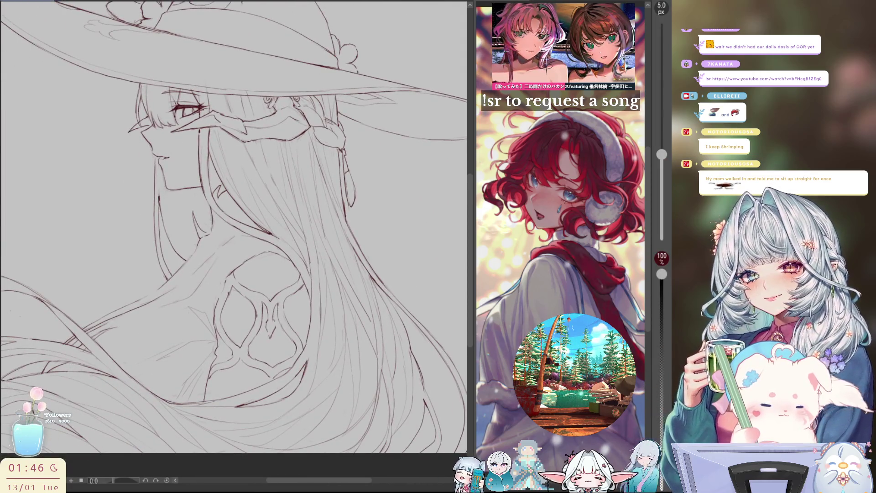
key(ctrl+t)
drag(316, 326, 312, 325)
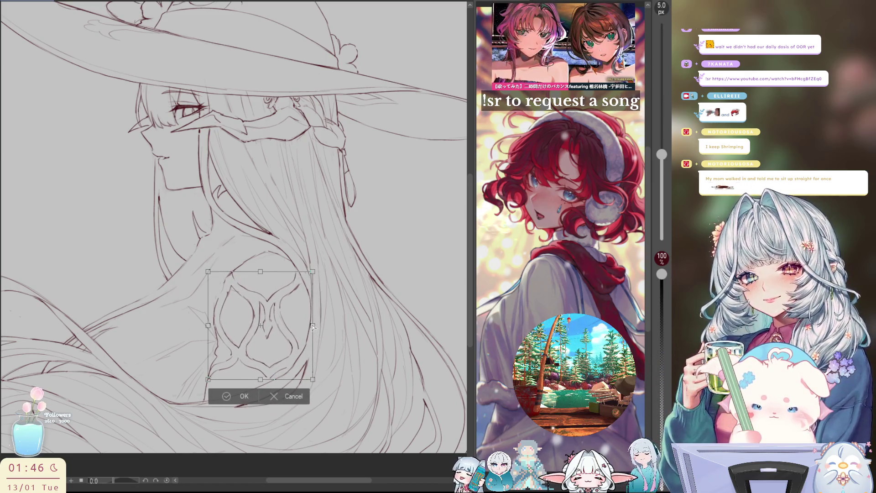
click(226, 398)
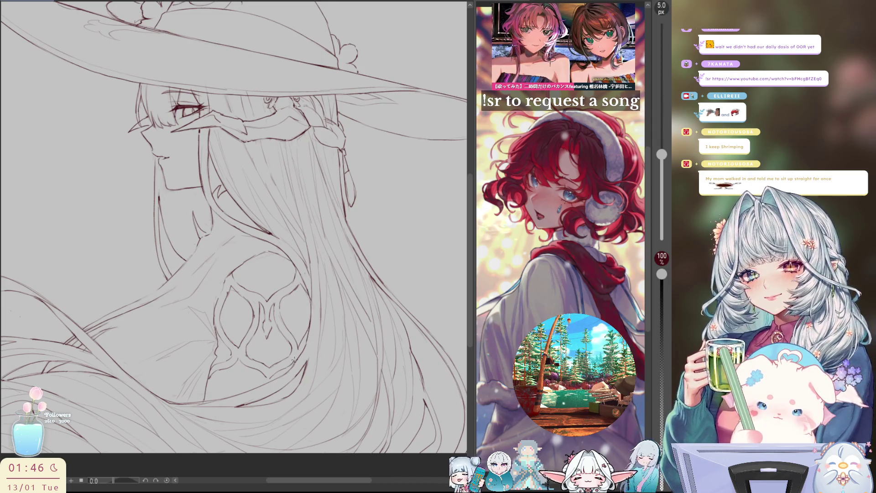
Return to the 5 px pen in unmirrored view and draw a thin line along the hair.
key(h)
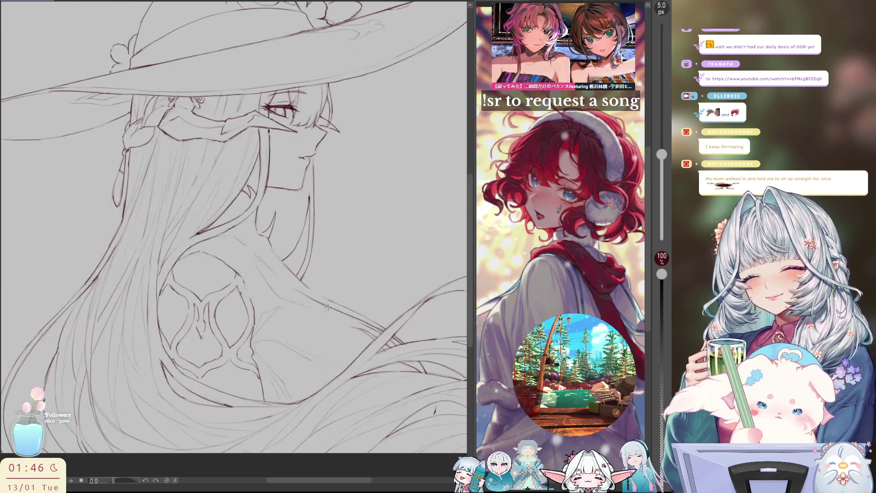
key(e)
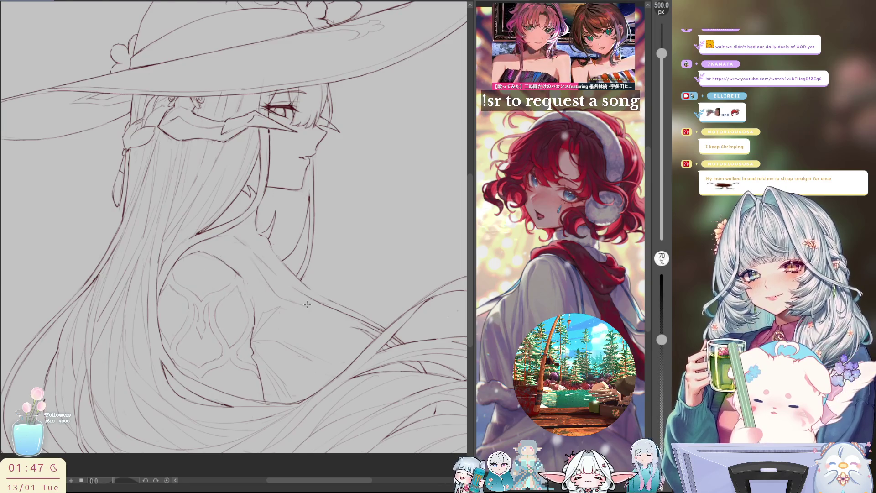
key(h)
key(p)
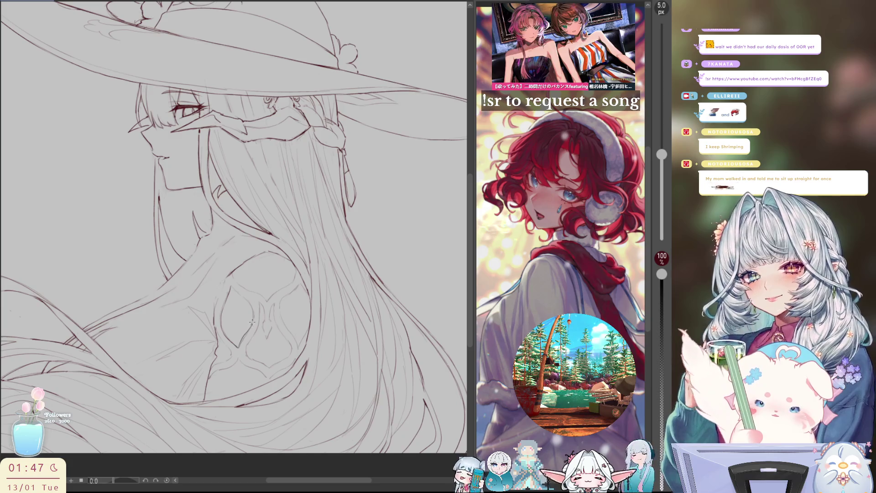
drag(221, 348, 238, 288)
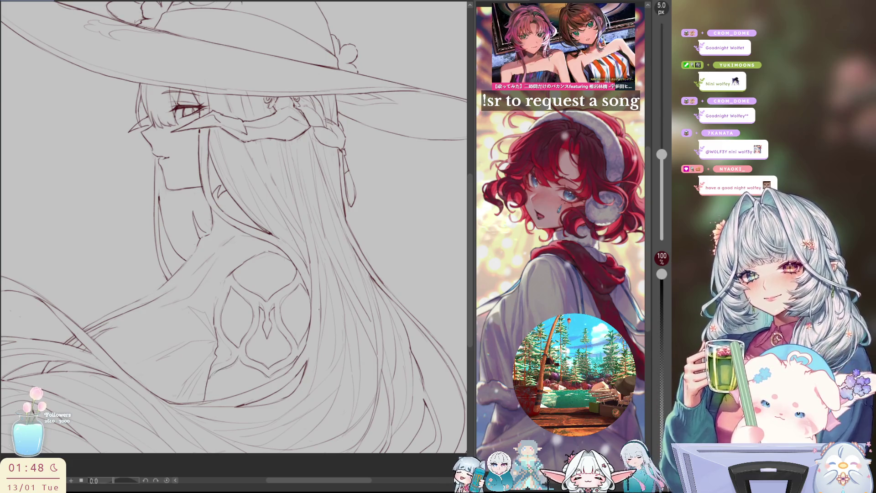
Mirror the canvas to check the new hair line, then restore the normal view.
key(h)
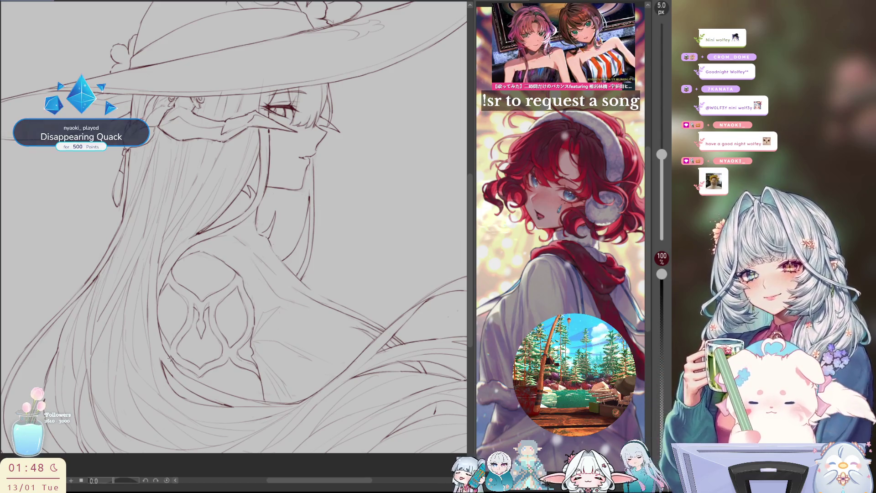
key(h)
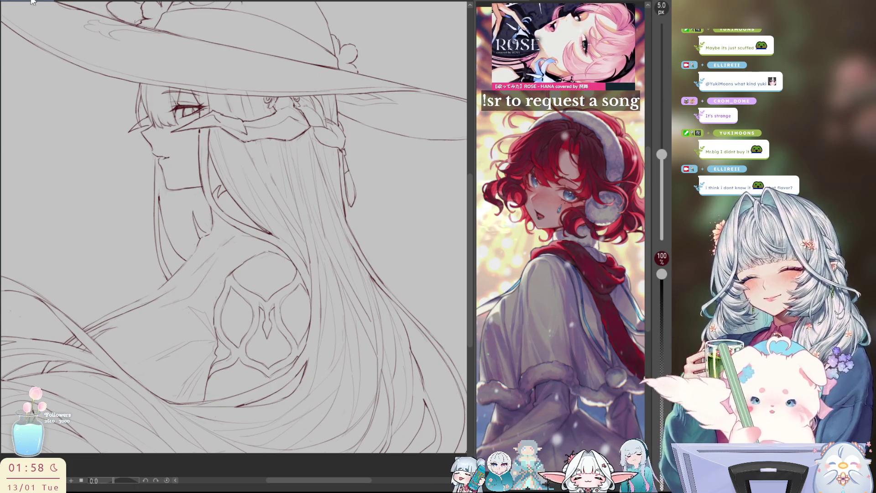
Fit the whole drawing in view, mirror it, and add a short line along the shoulder.
key(ctrl+0)
scroll(358, 328, up, 6)
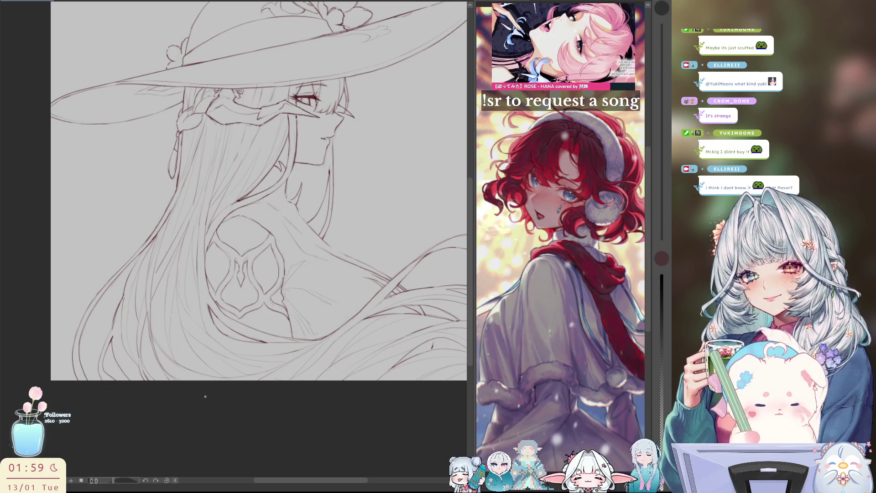
key(h)
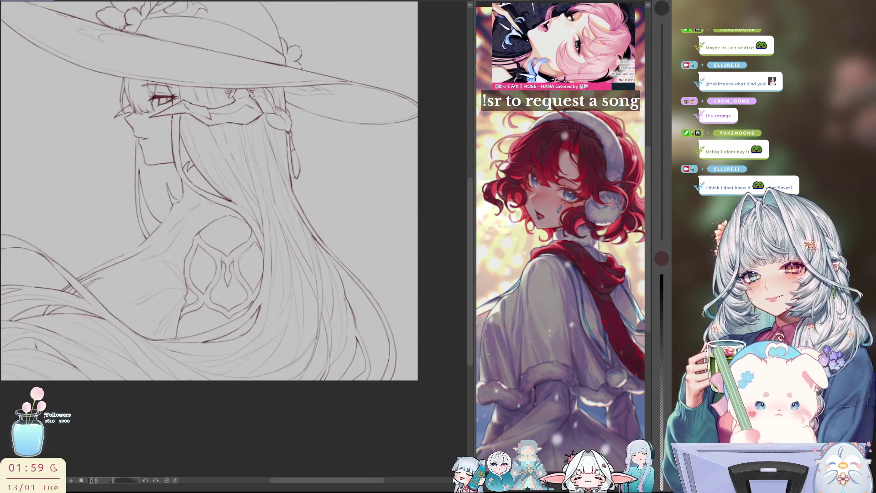
drag(299, 350, 336, 375)
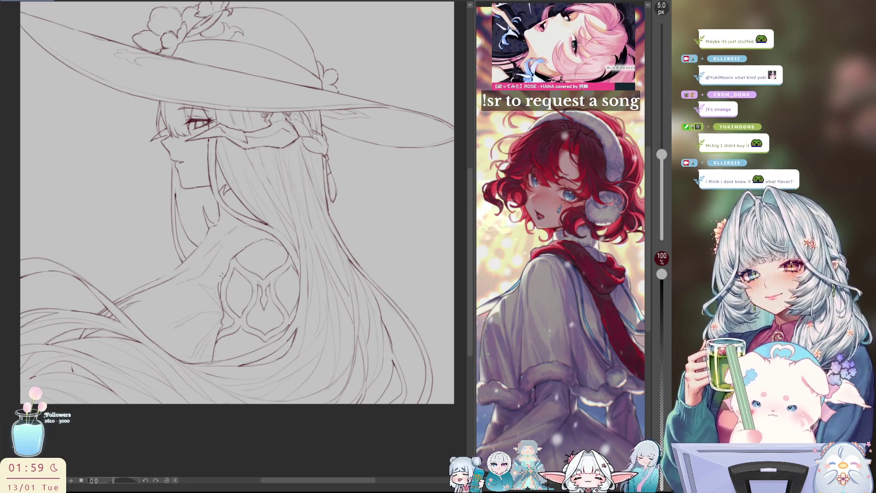
drag(228, 261, 219, 307)
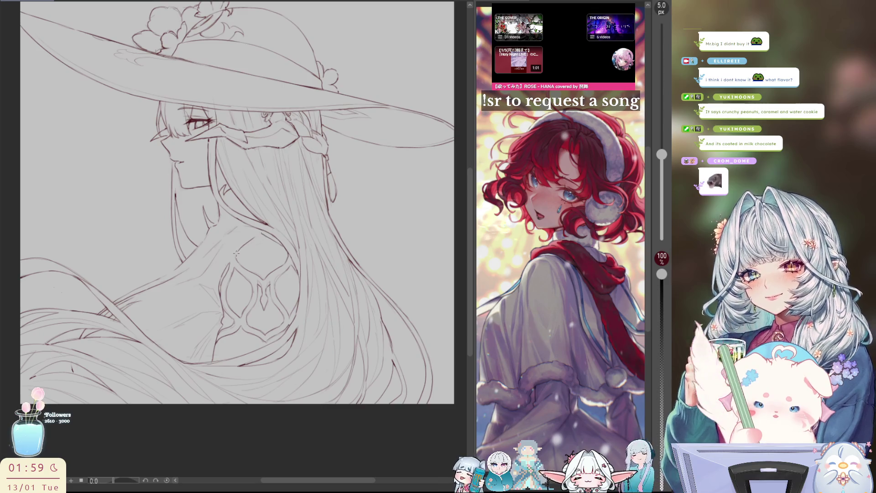
Toggle the mirrored view several times to check the drawing's proportions.
key(h)
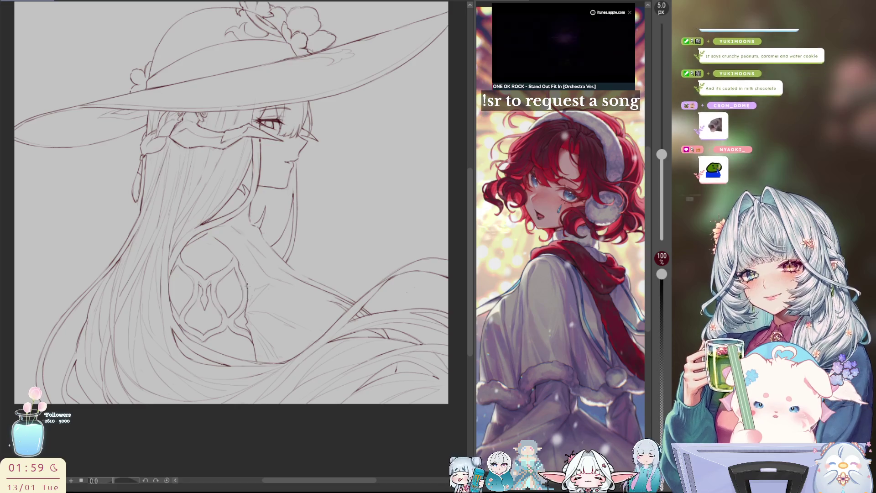
key(h)
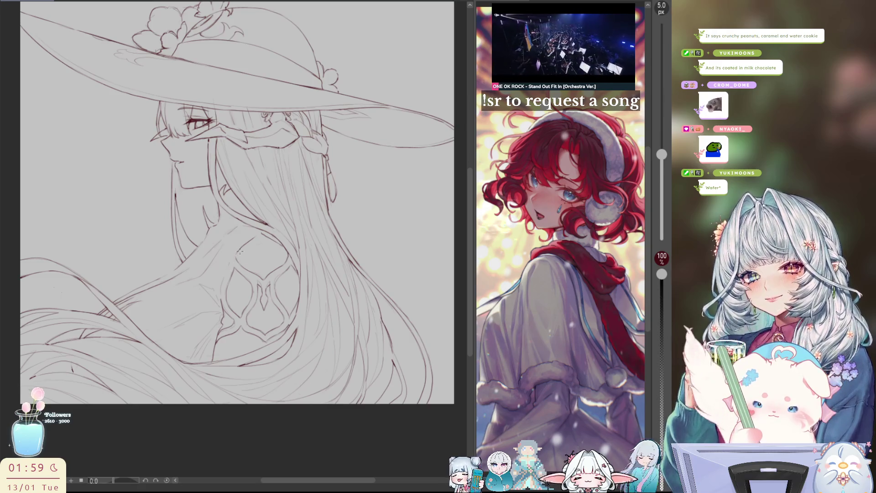
key(h)
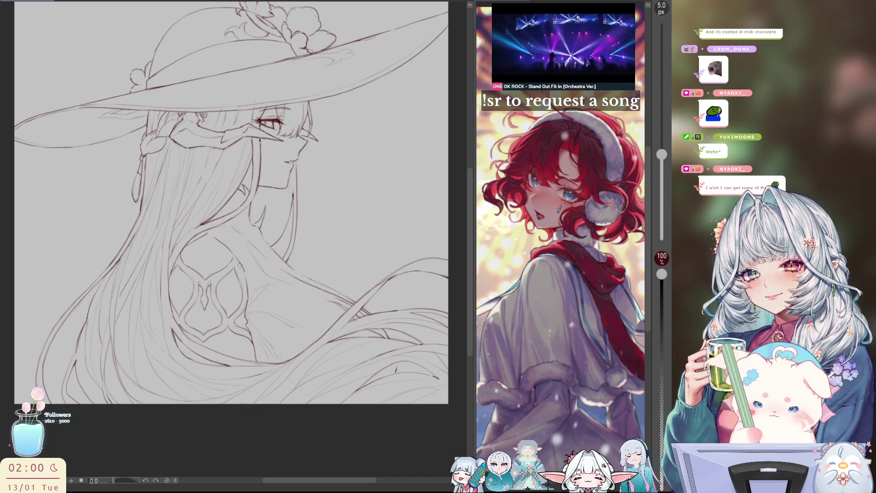
key(h)
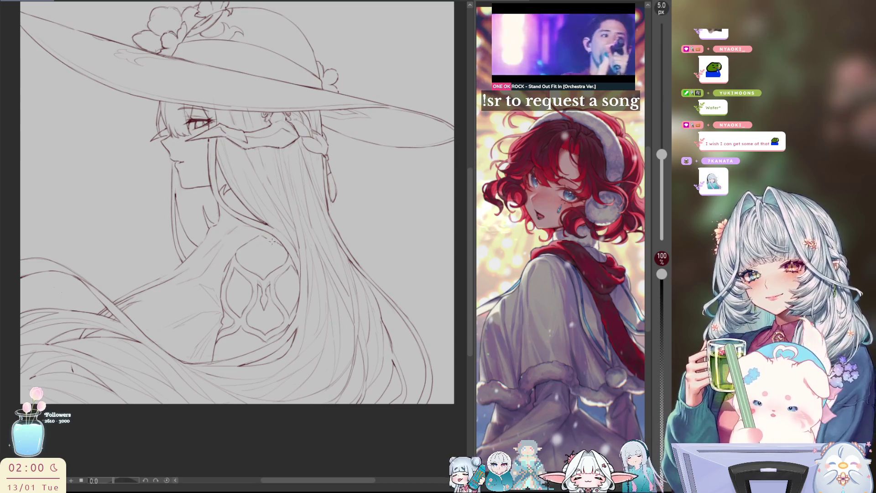
key(h)
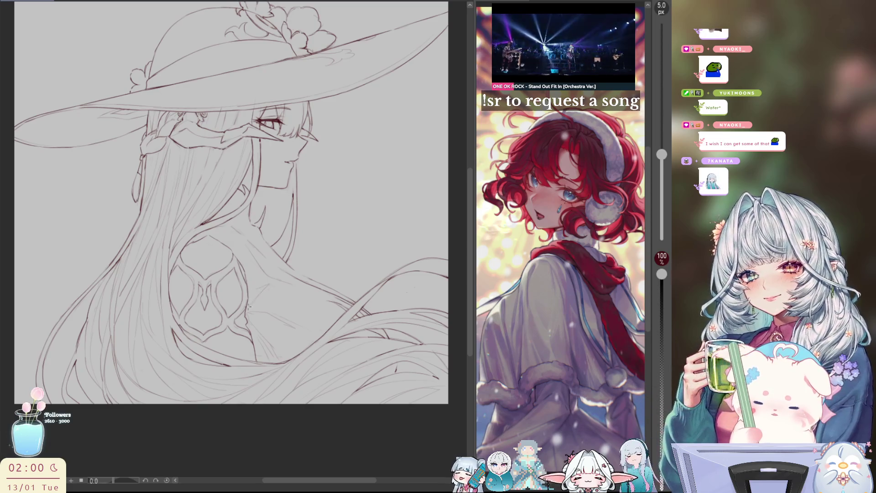
key(h)
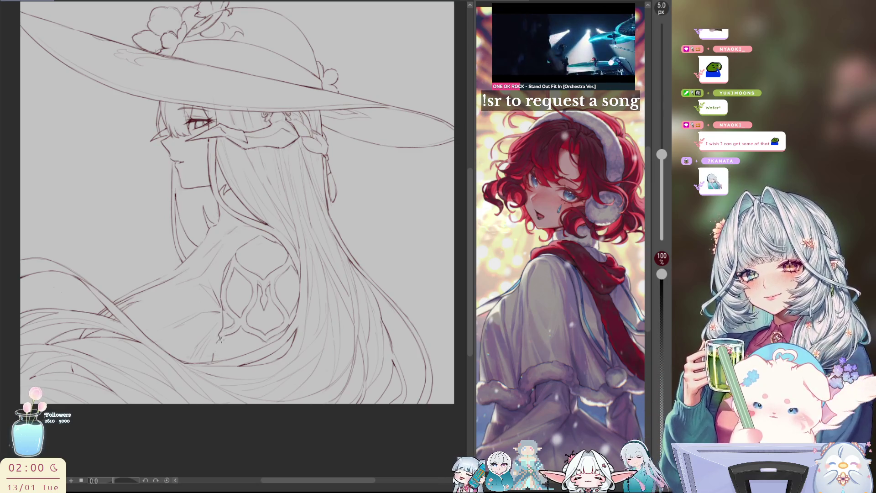
key(h)
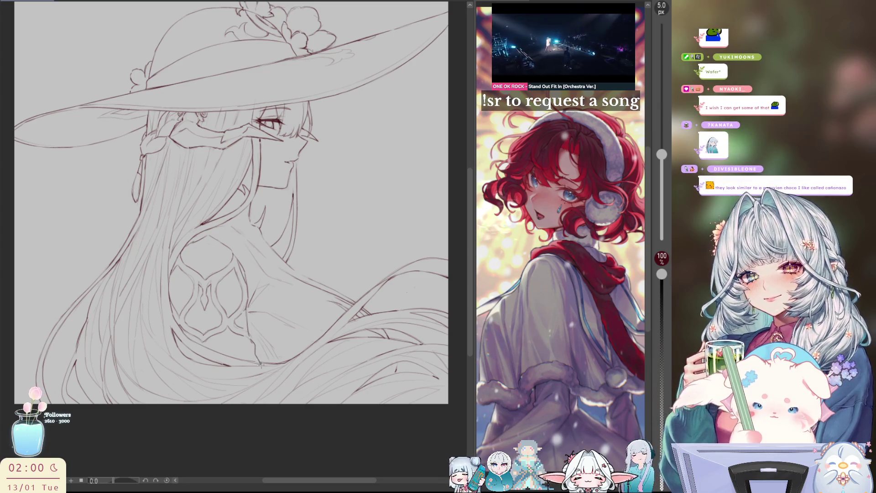
Add a short corrective line to the lower hair and recheck it mirrored and normal.
drag(254, 353, 260, 365)
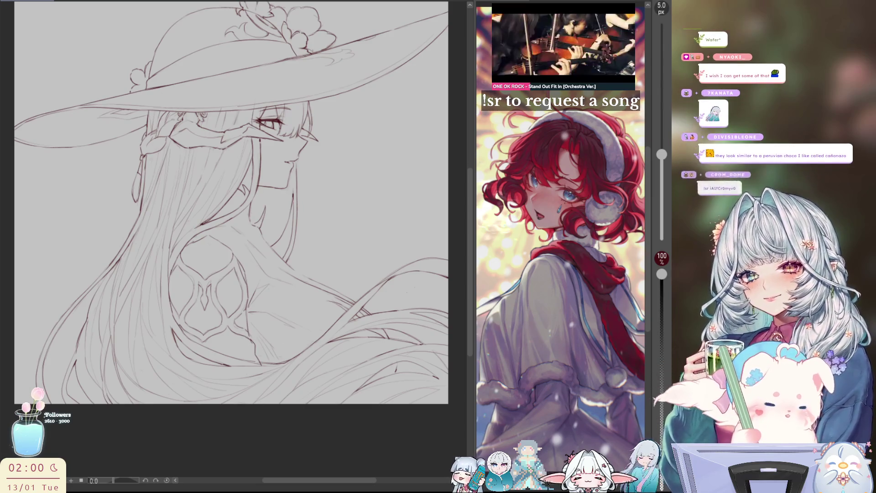
key(h)
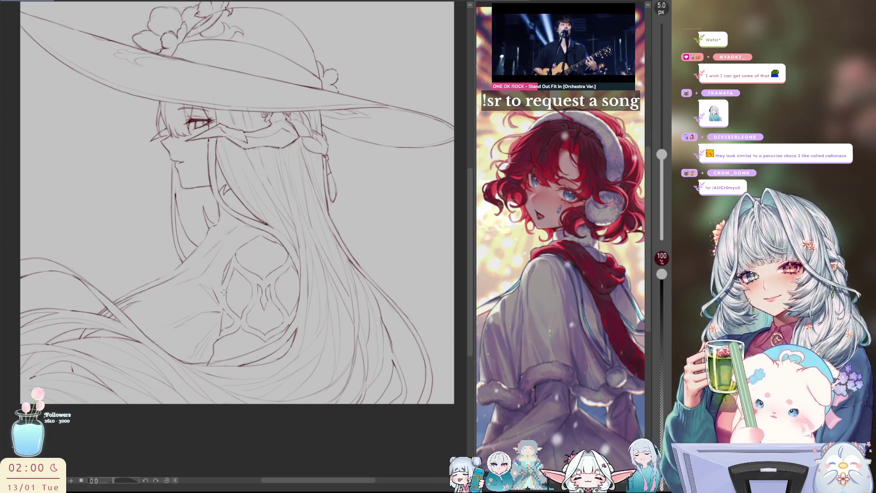
key(h)
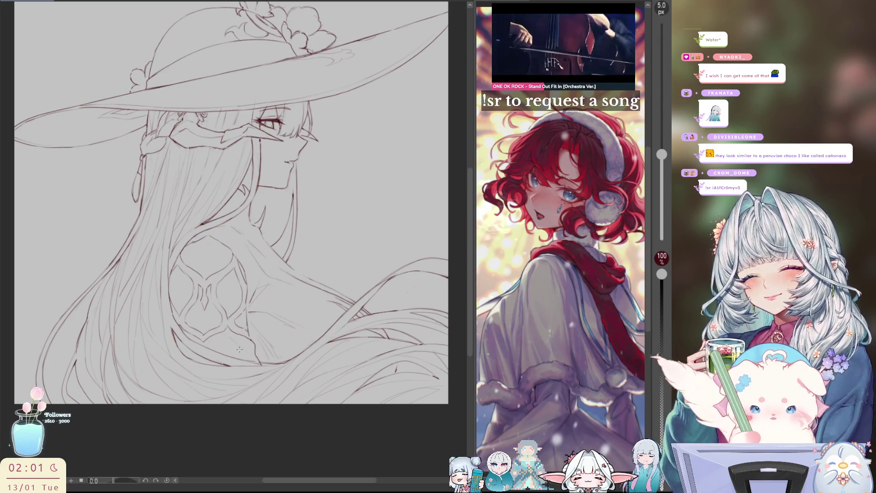
key(h)
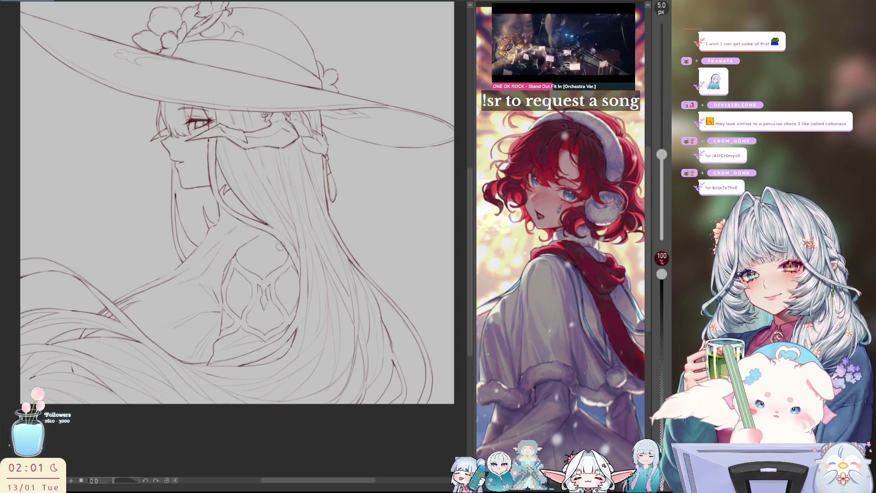
key(h)
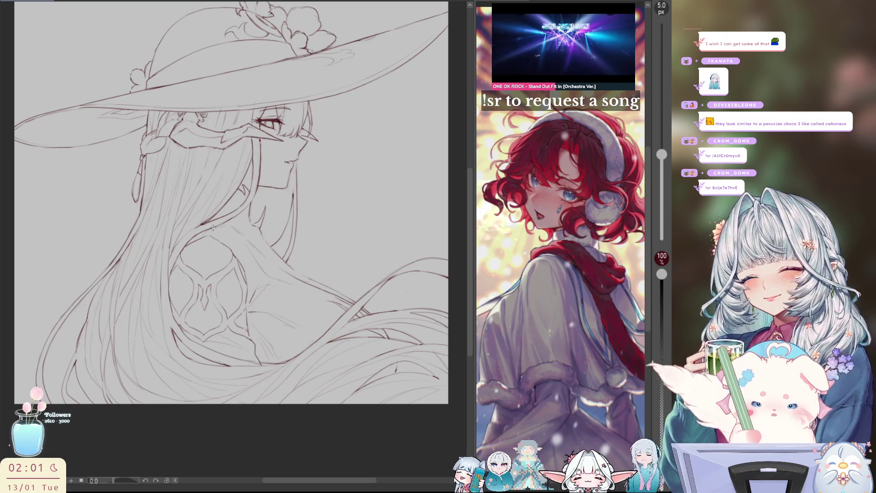
key(h)
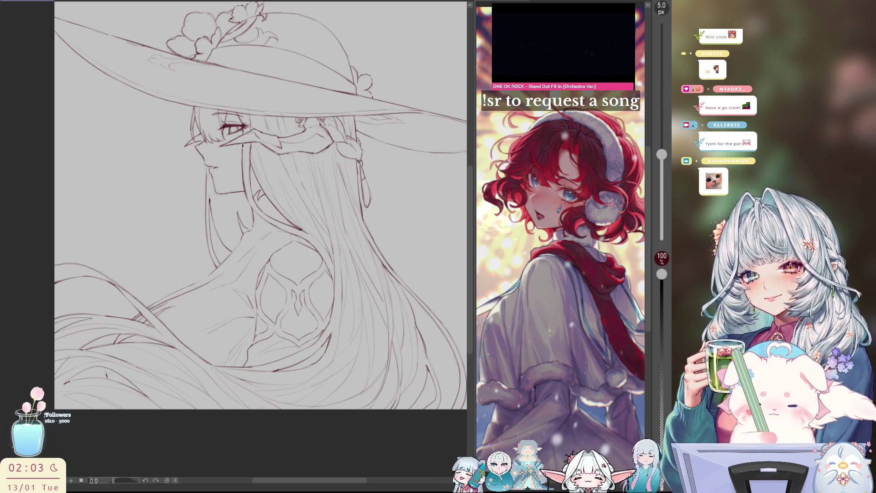
key(ctrl+minus)
Fit and center the page, toggle the rough sketches, and reveal the bow sketch on the back.
key(h)
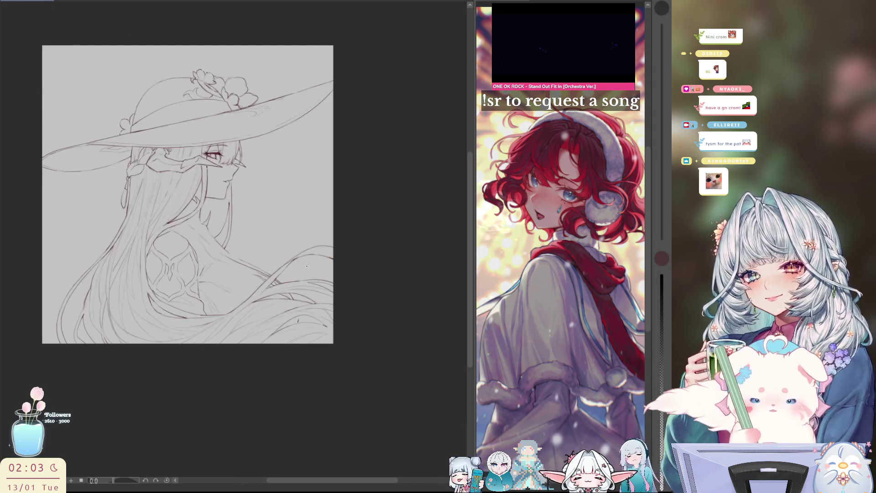
drag(369, 271, 389, 271)
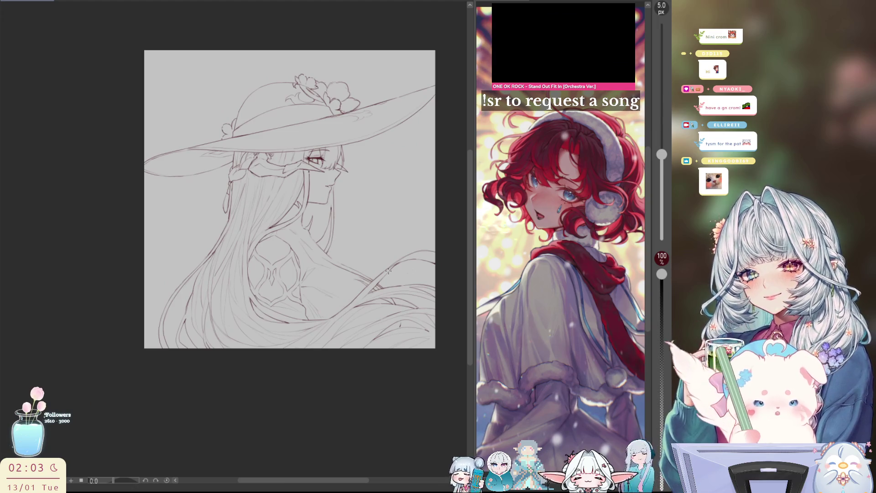
key(ctrl+z)
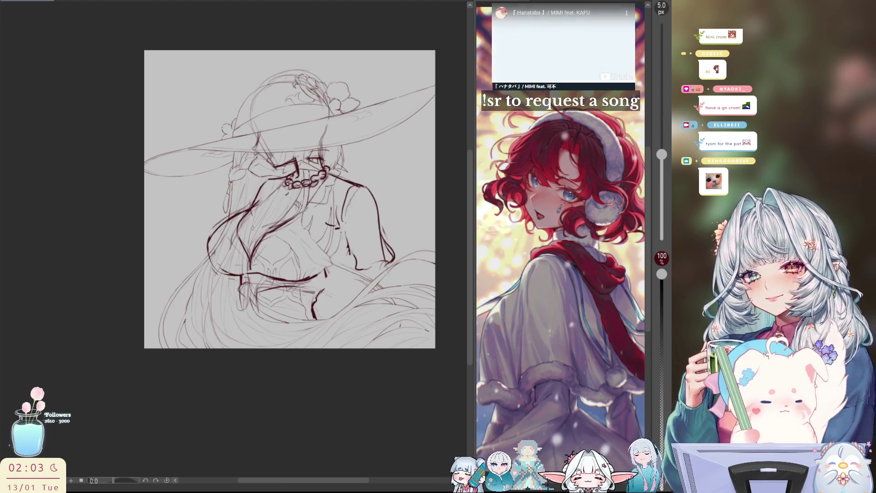
key(ctrl+y)
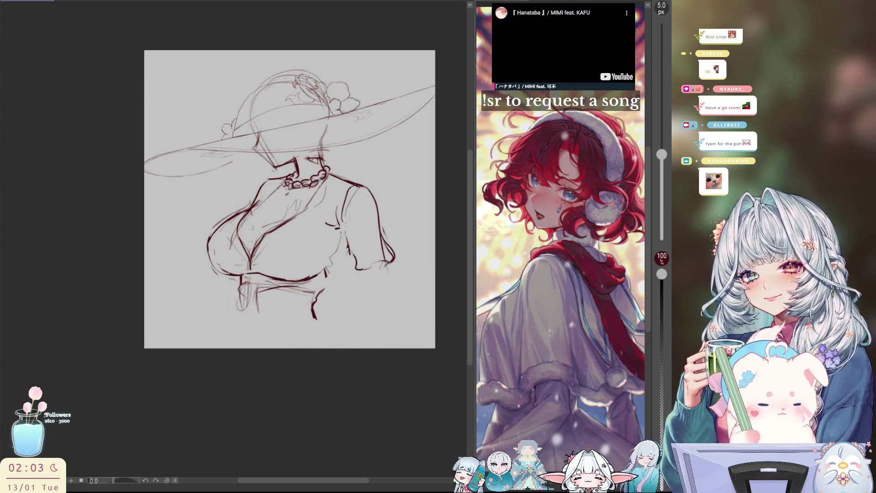
key(ctrl+y)
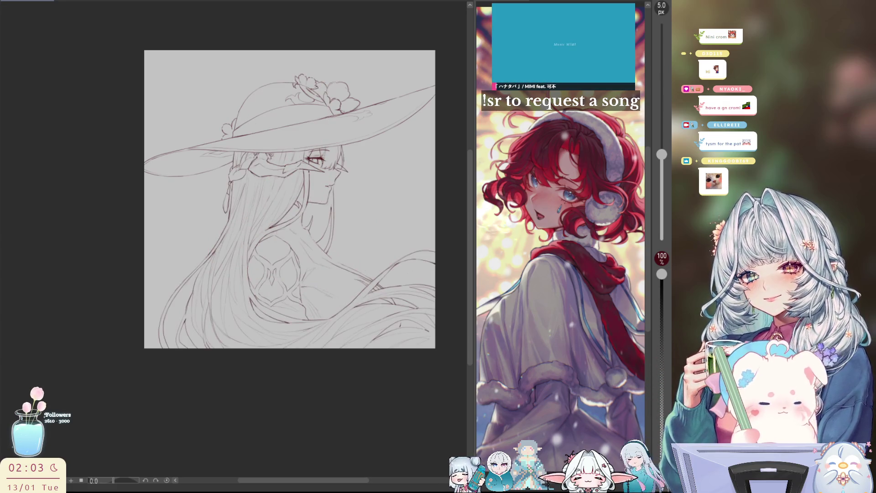
key(h)
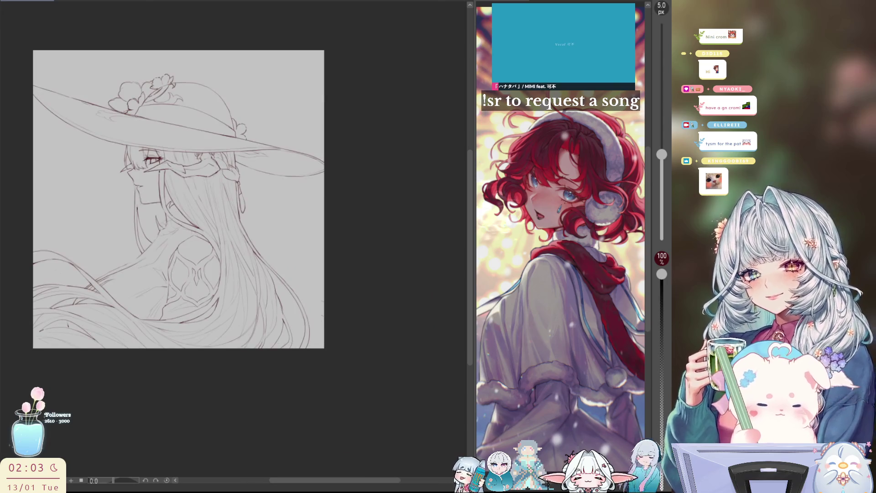
key(ctrl+y)
key(ctrl+y)
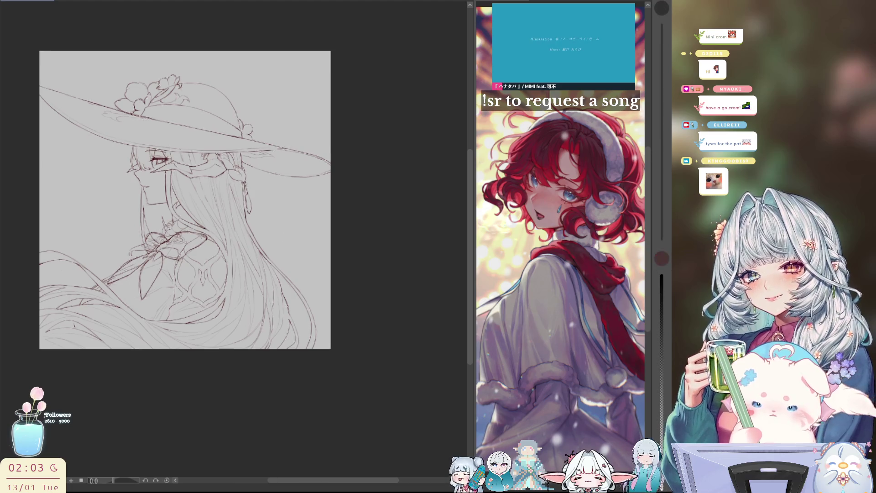
Zoom in on the back bow, block it with a 150 px brush, then ink with the 5 px pen.
key(ctrl+plus)
key(ctrl+plus)
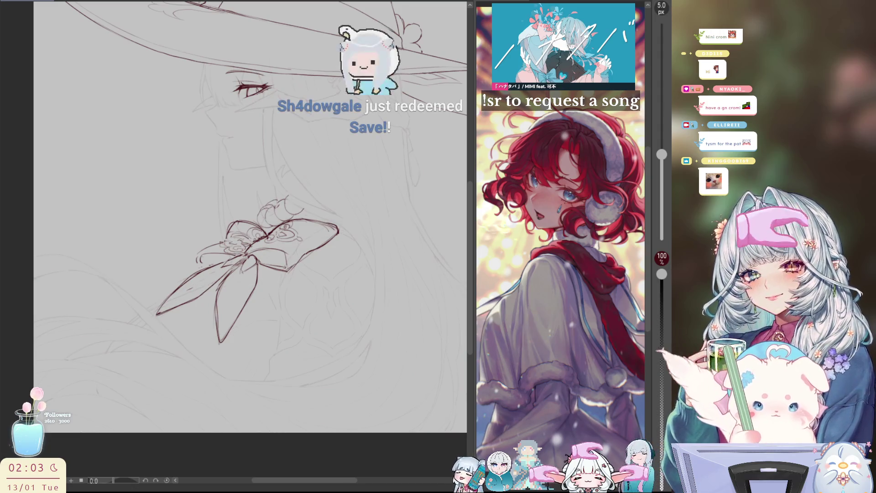
key(e)
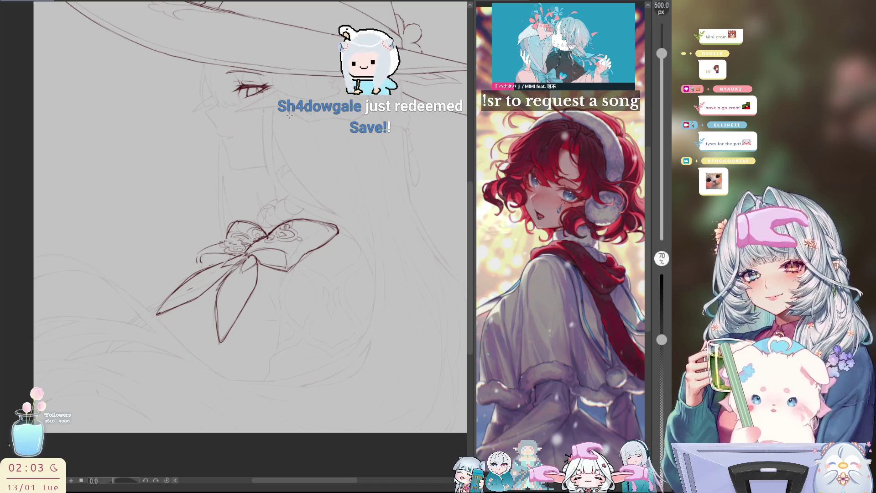
key(p)
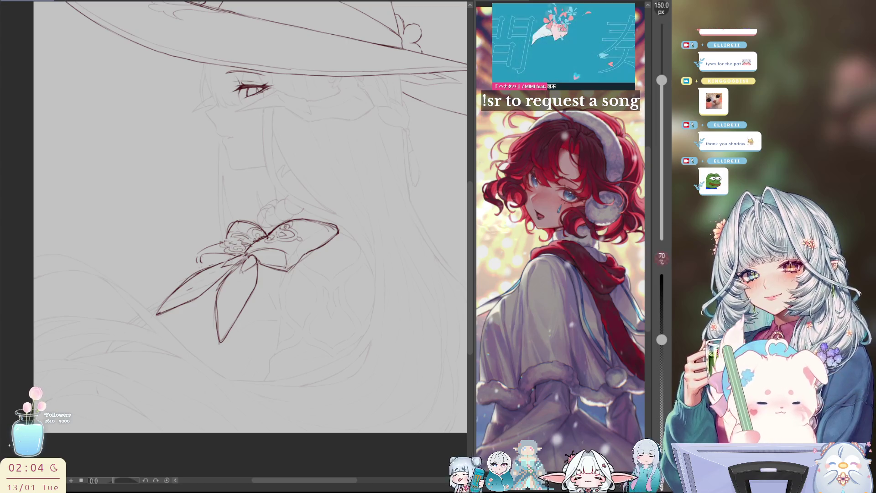
key(p)
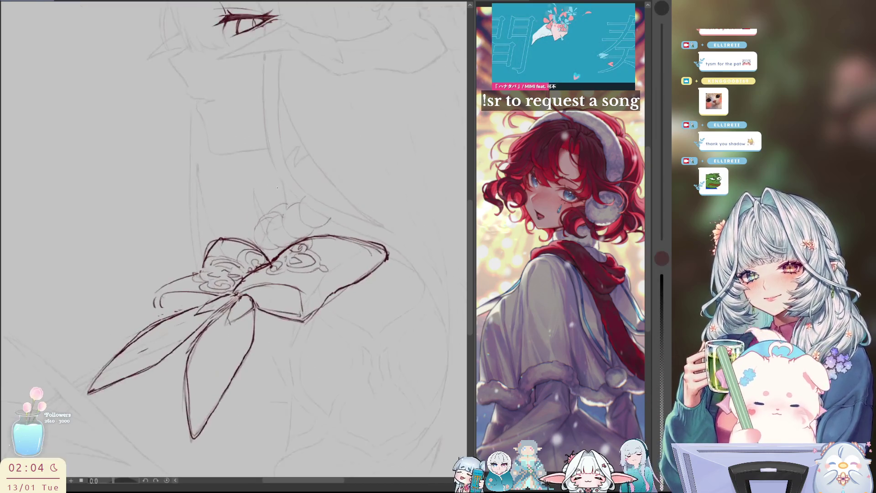
scroll(272, 216, up, 2)
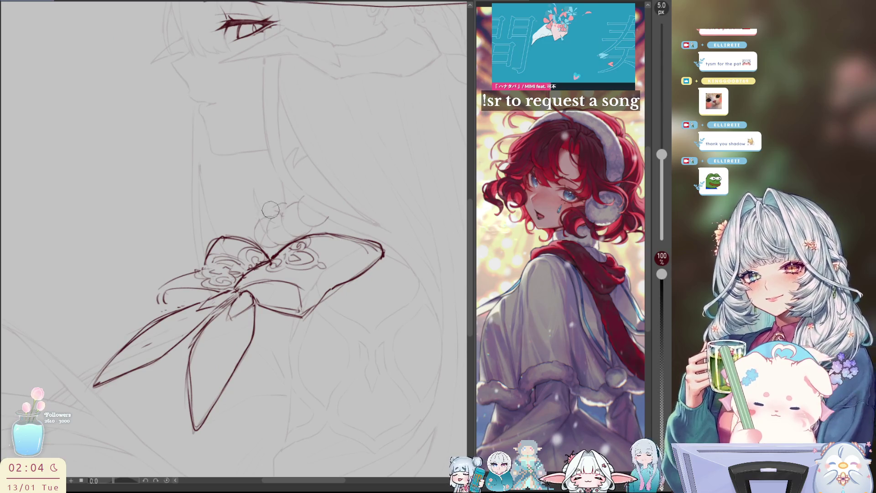
Mirror the view to check proportions, tilt the canvas to 21.8°, and start lassoing the crescent beads.
key(h)
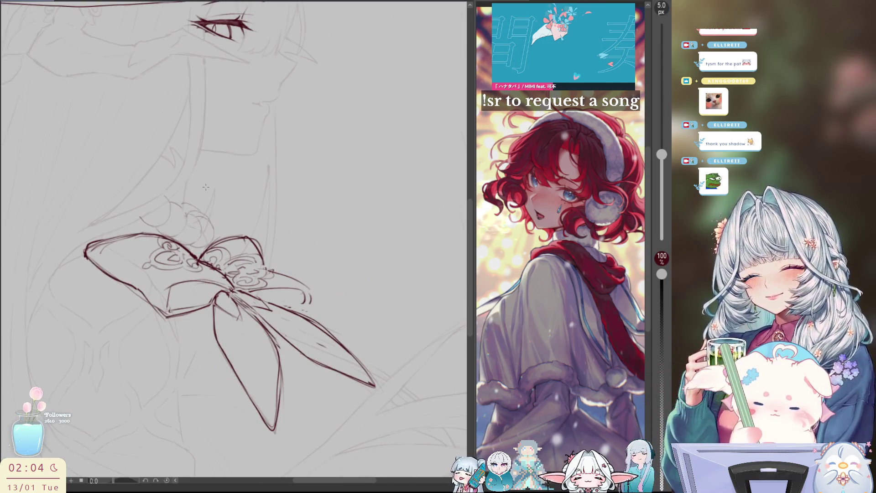
key(h)
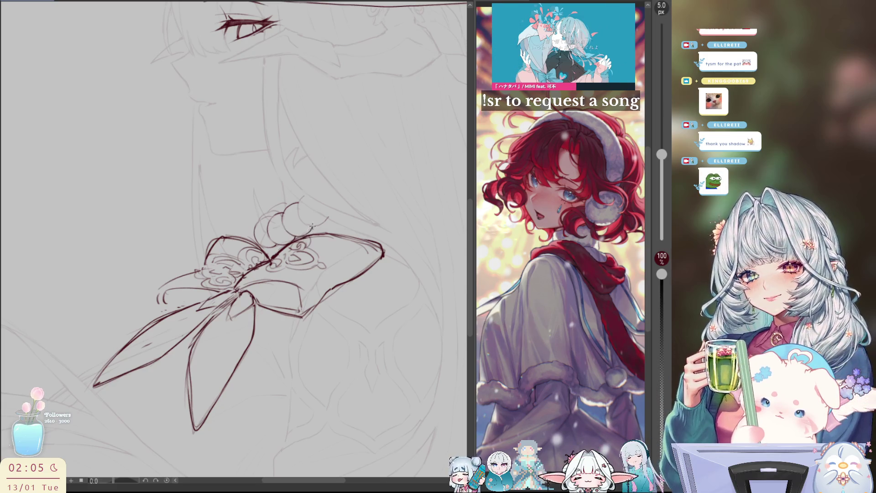
key(minus)
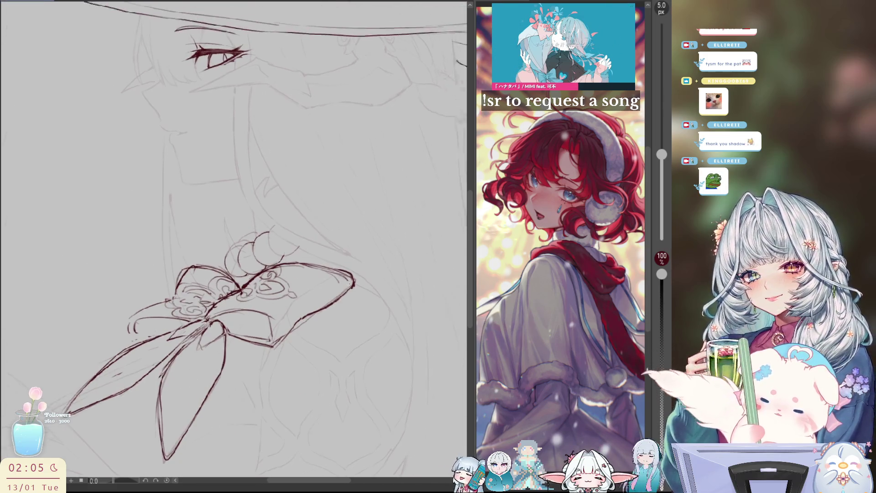
key(minus)
key(minus)
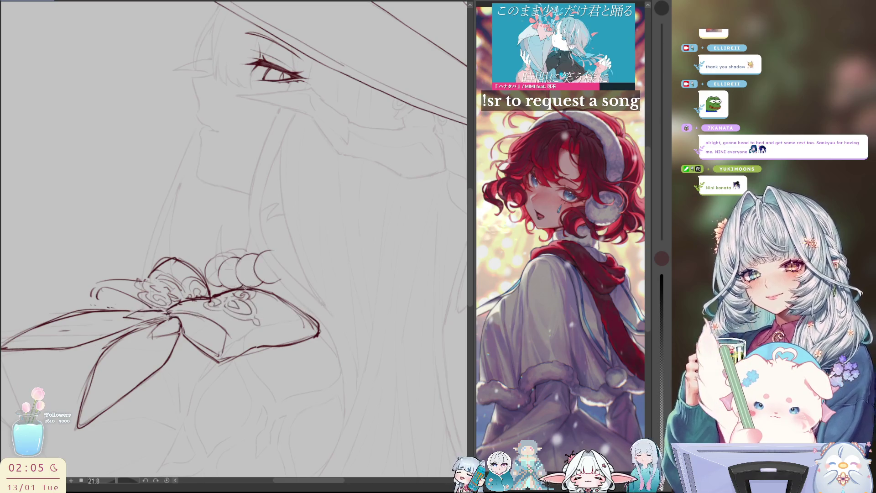
mouse_move(235, 265)
mouse_down()
mouse_move(271, 245)
mouse_move(251, 290)
mouse_up()
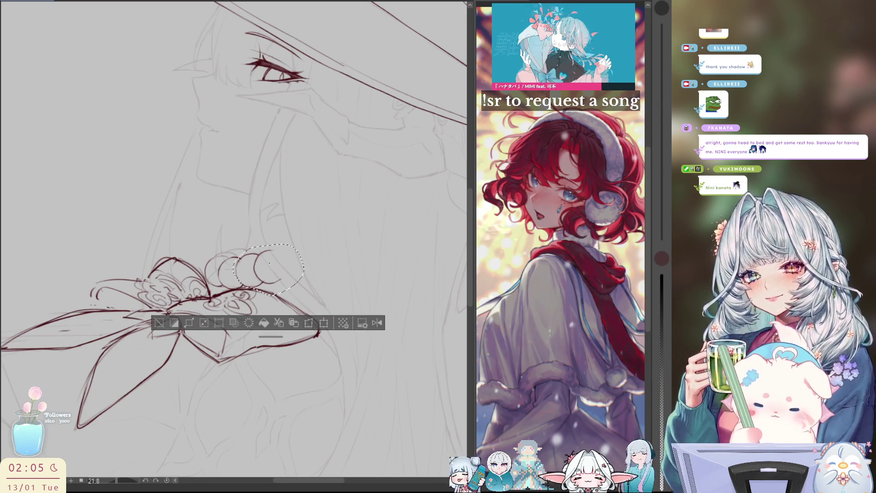
Finish selecting the crescent beads and shift them right and slightly upward, with the view straightened to 0°.
drag(304, 269, 322, 259)
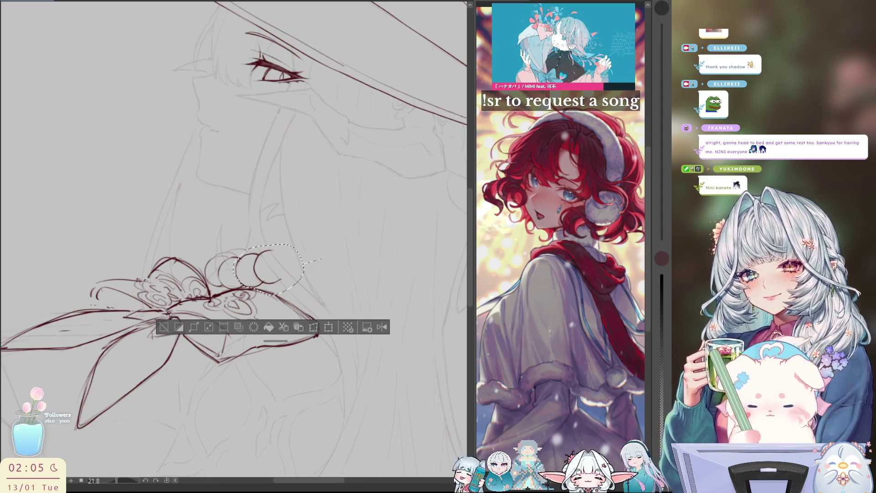
key(ctrl+t)
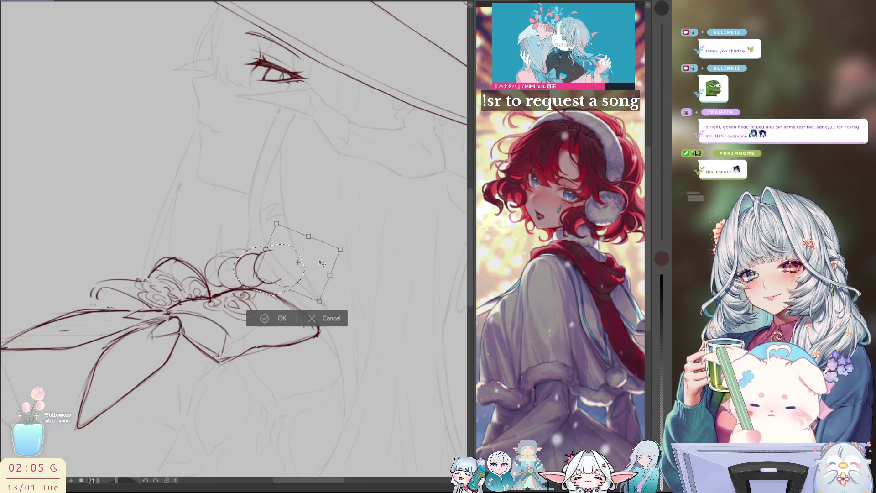
drag(310, 264, 332, 261)
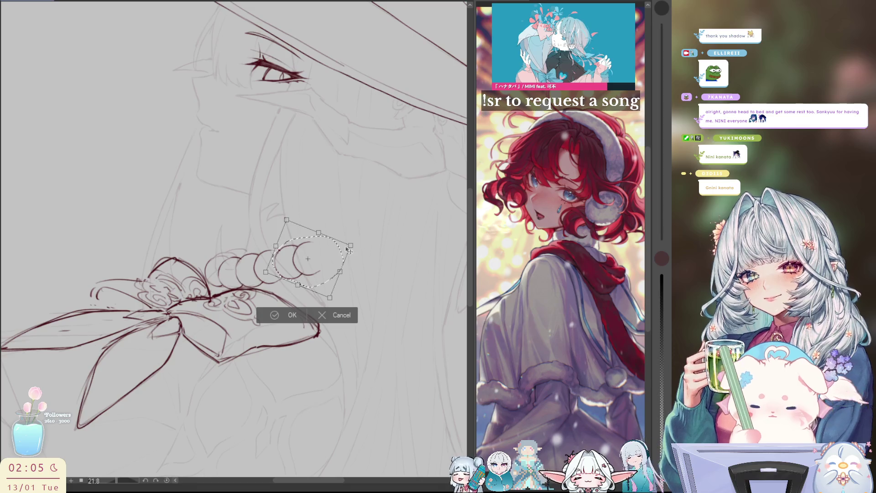
key(ctrl+at)
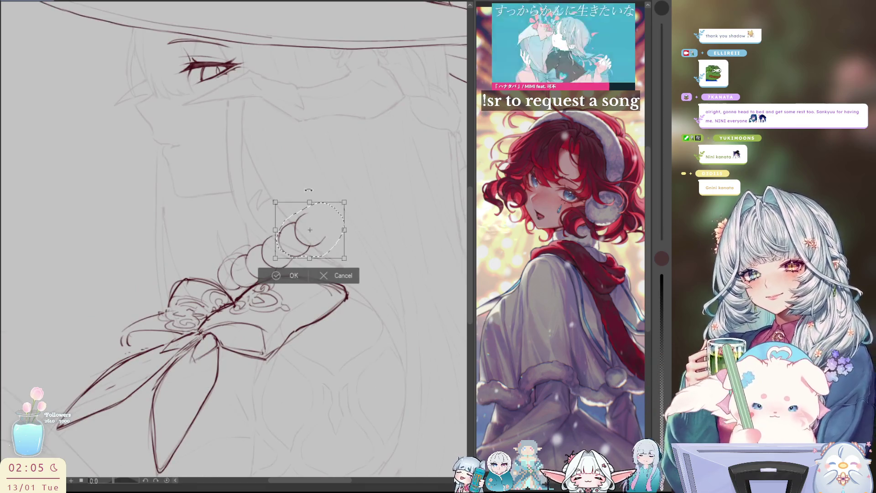
drag(335, 227, 343, 259)
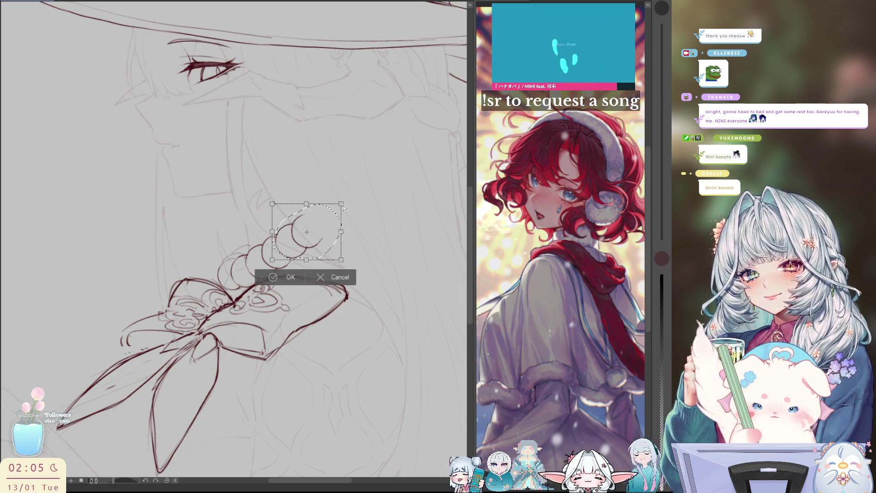
Distort, stretch and rotate the beads into an upward curl, commit the transform, and mirror-check it.
drag(340, 204, 335, 208)
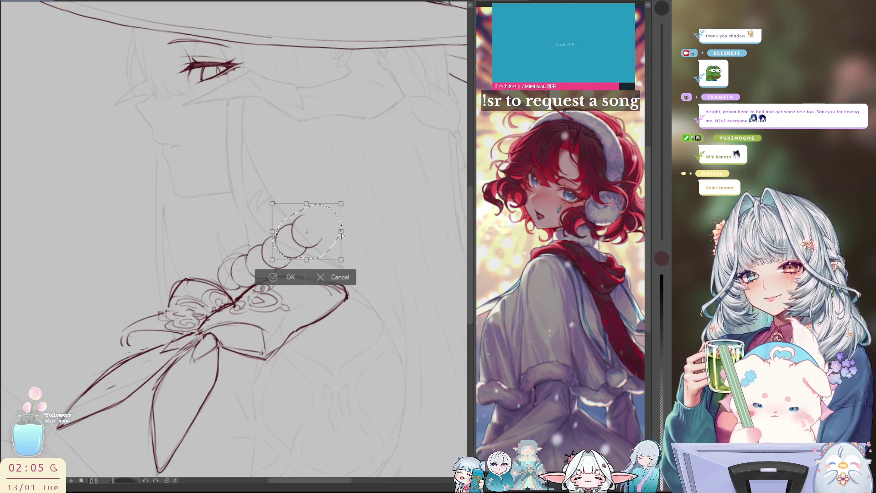
drag(308, 210, 308, 208)
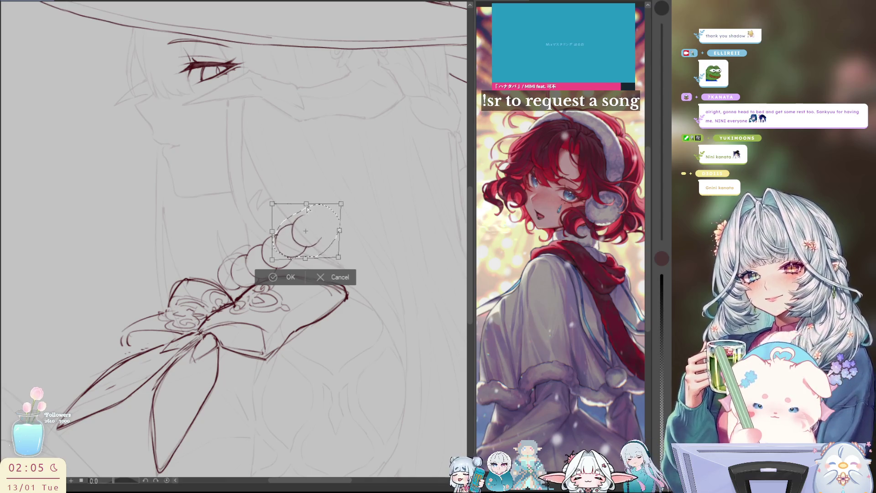
key(h)
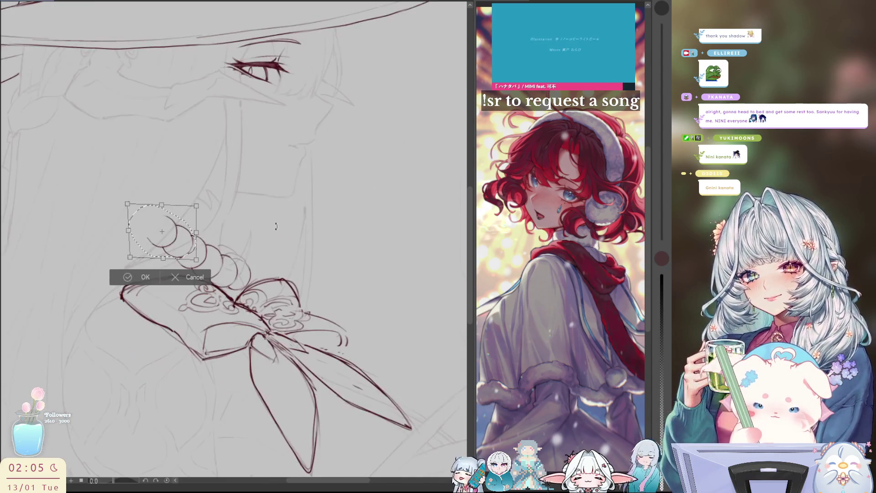
key(h)
drag(379, 224, 383, 227)
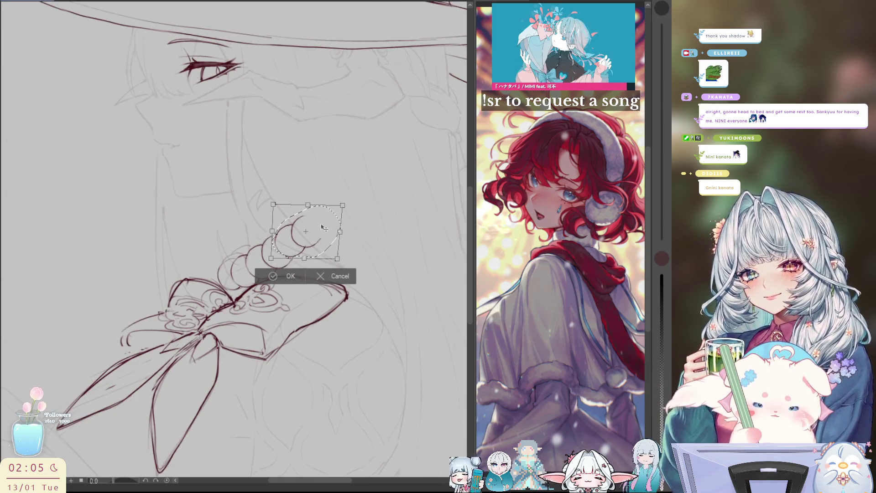
drag(325, 228, 325, 229)
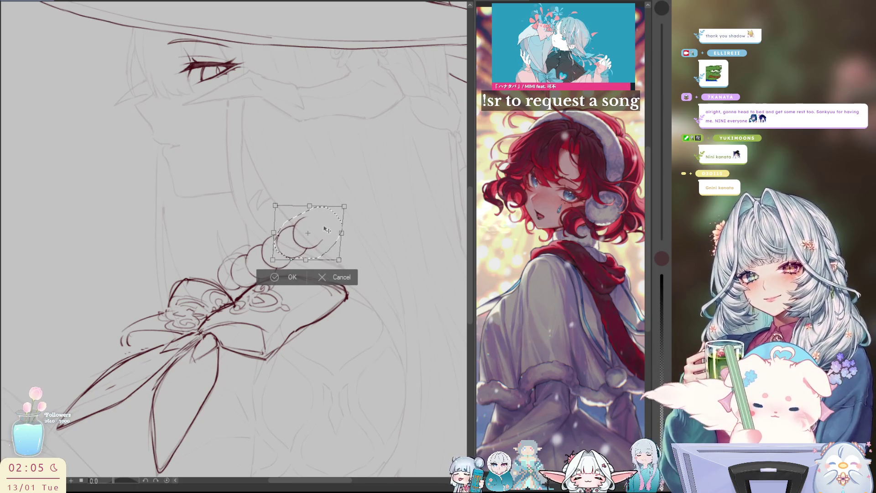
click(275, 280)
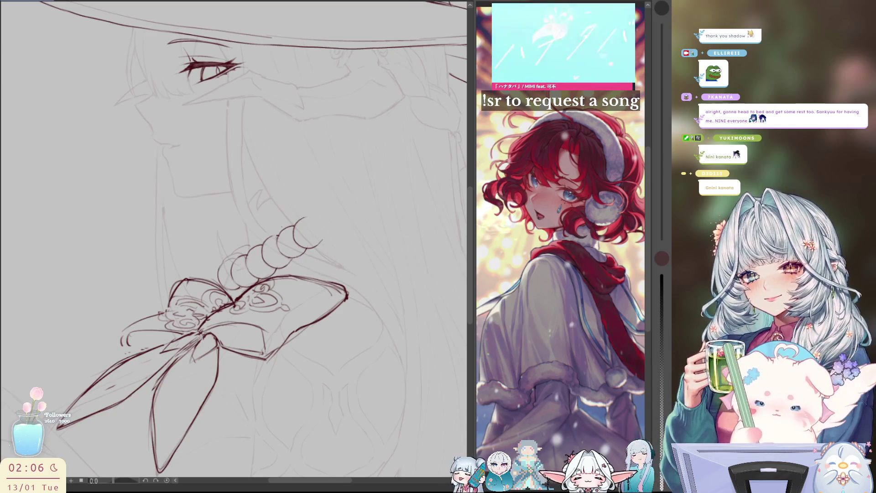
key(h)
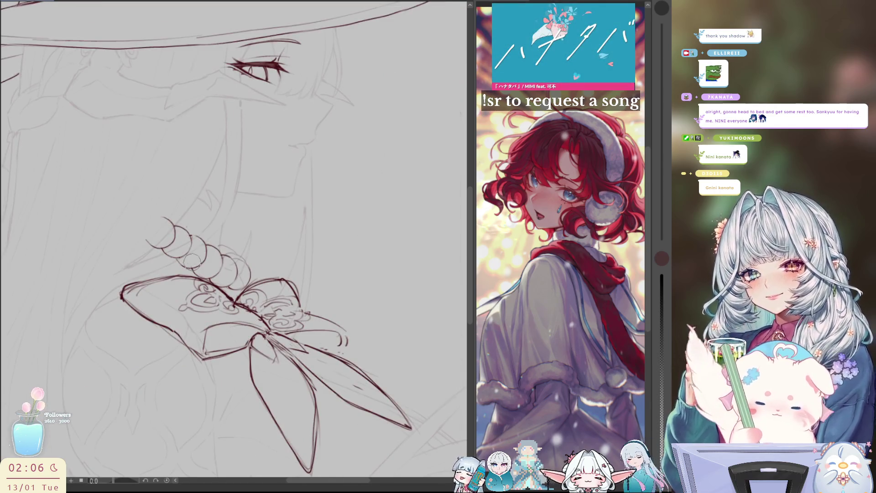
key(b)
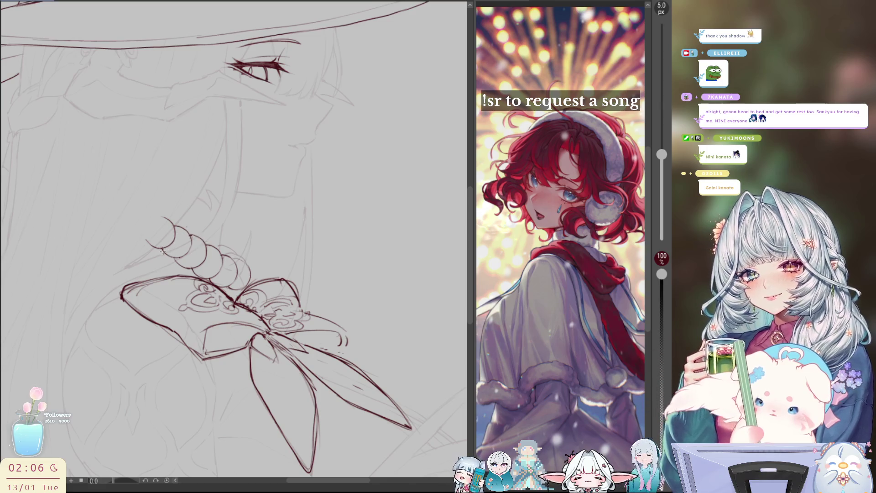
key(h)
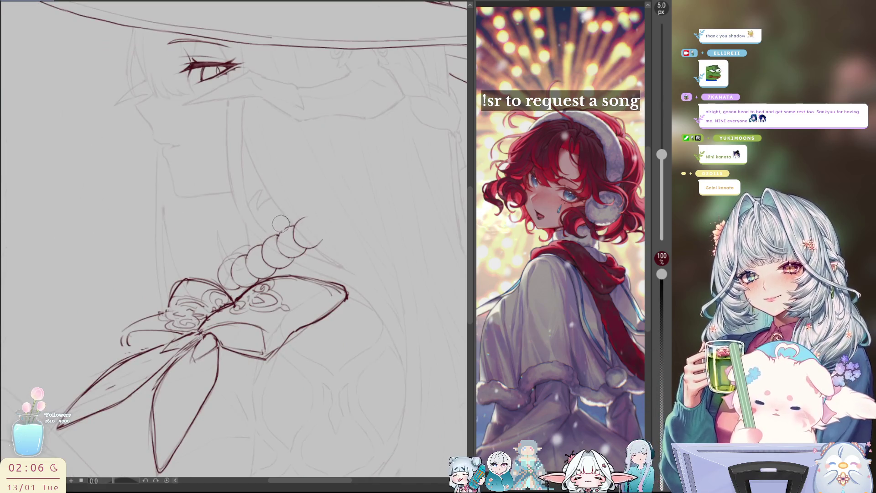
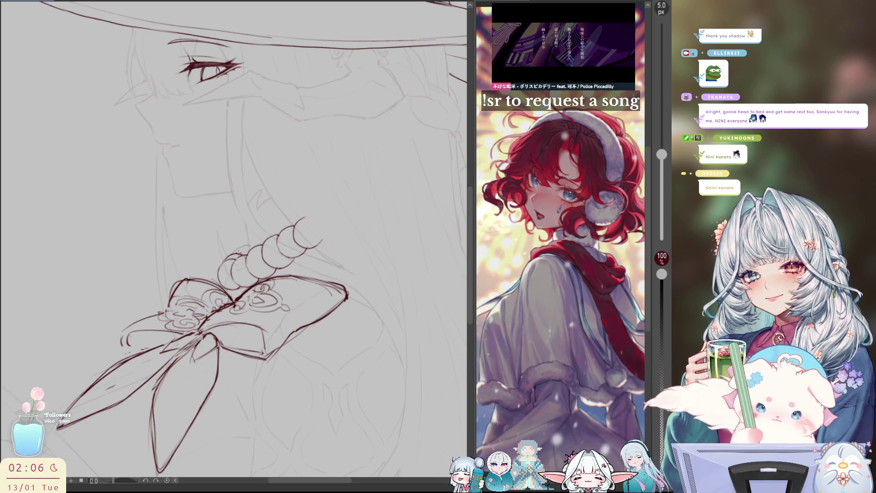
Mirror the canvas to check proportions and ink the edge of the top bead in dark red.
key(h)
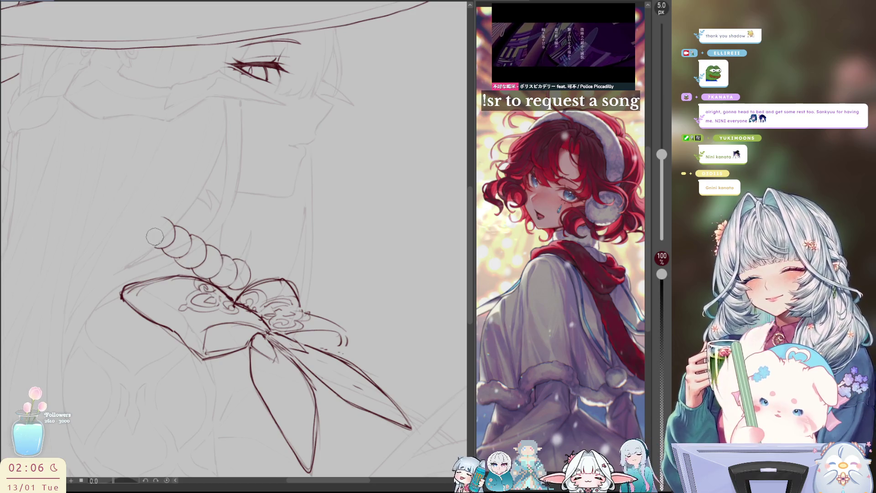
key(h)
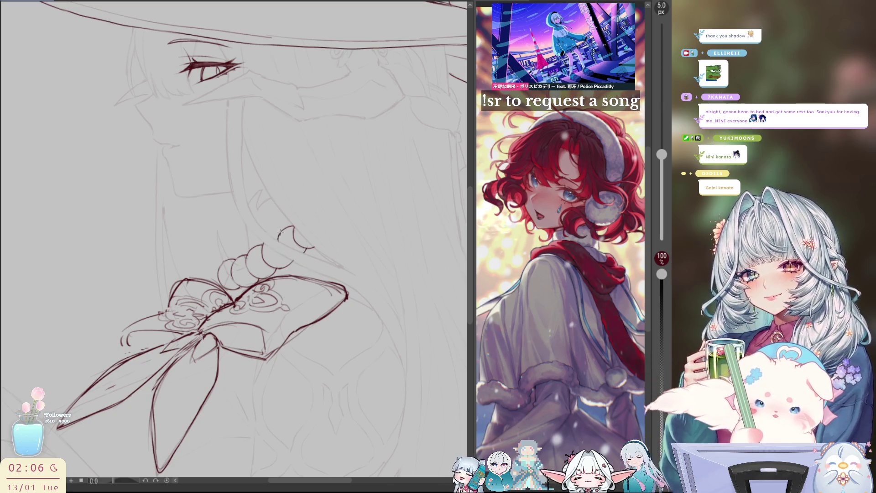
drag(270, 238, 280, 231)
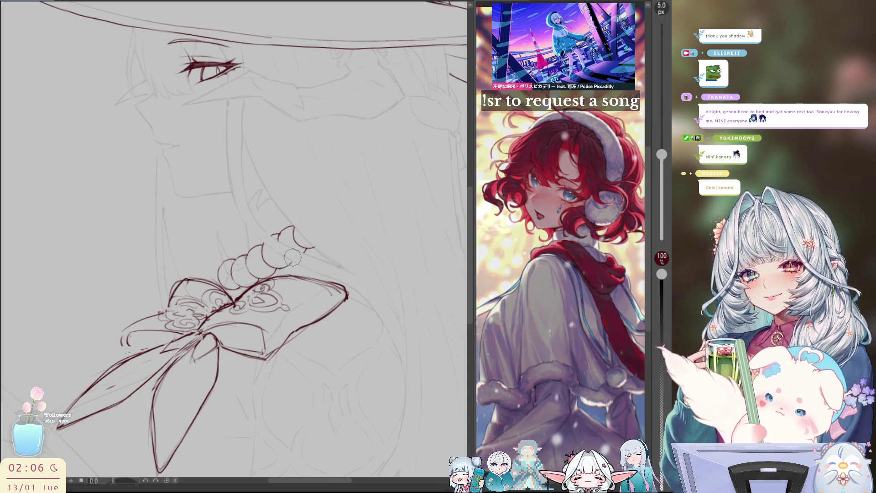
key(h)
key(h)
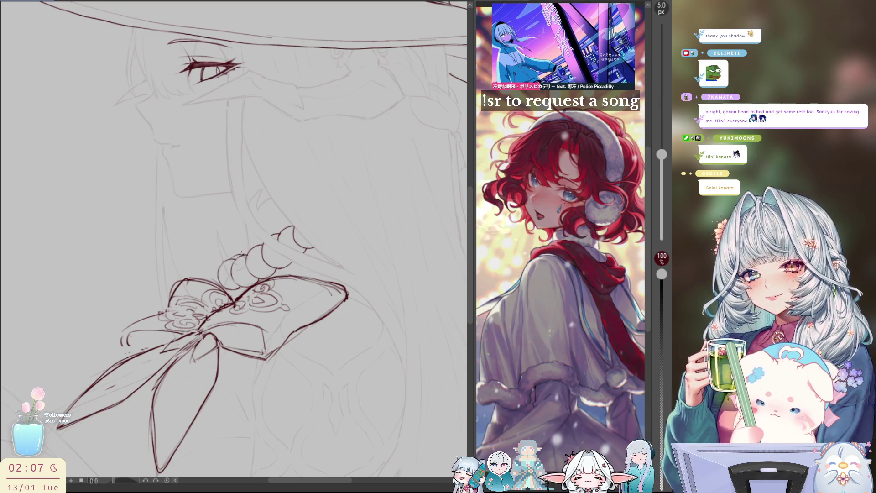
key(h)
key(h)
key(h)
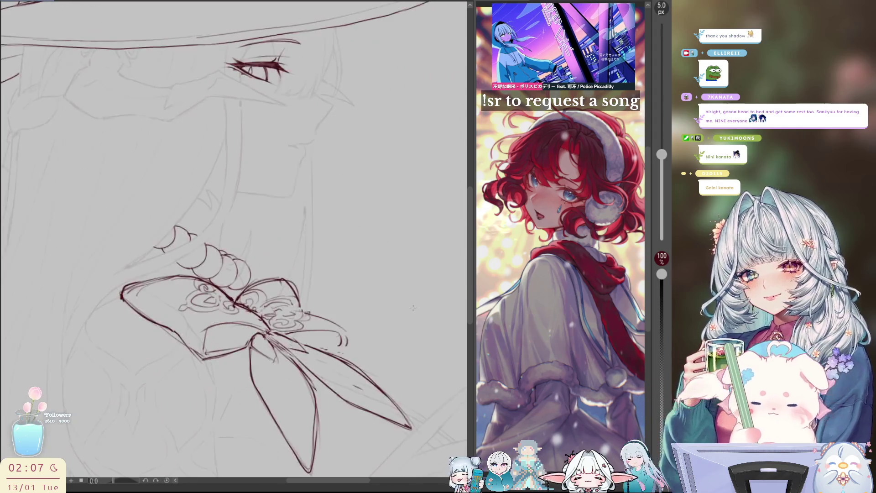
Reframe the view and ink the leftmost bead as a dark circle, then undo the last two strokes.
mouse_move(250, 250)
mouse_down()
mouse_move(411, 275)
mouse_move(419, 227)
mouse_move(334, 249)
mouse_up()
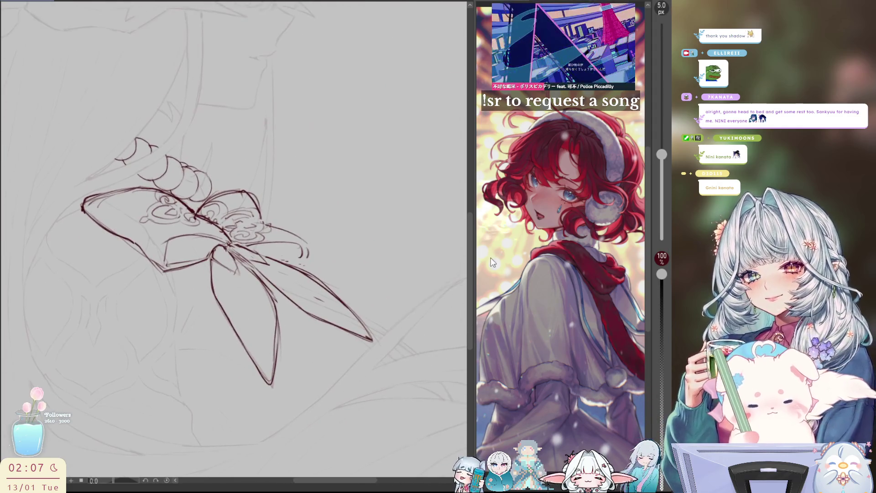
key(h)
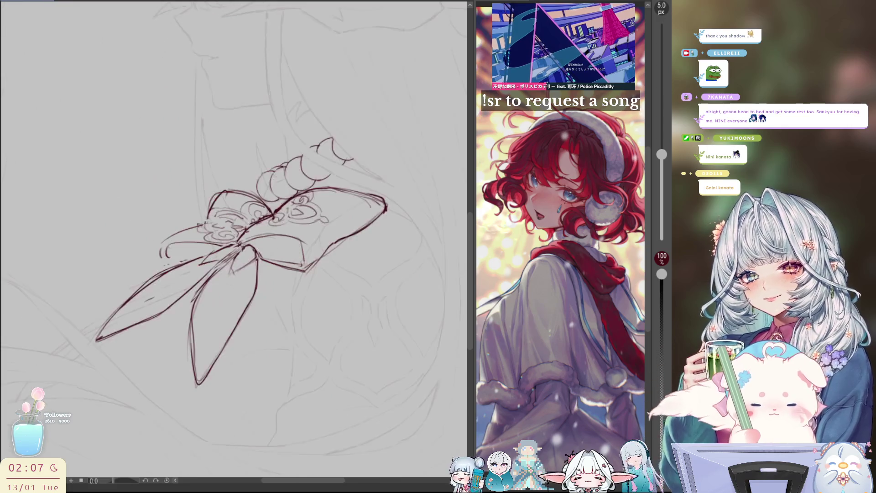
drag(316, 174, 308, 213)
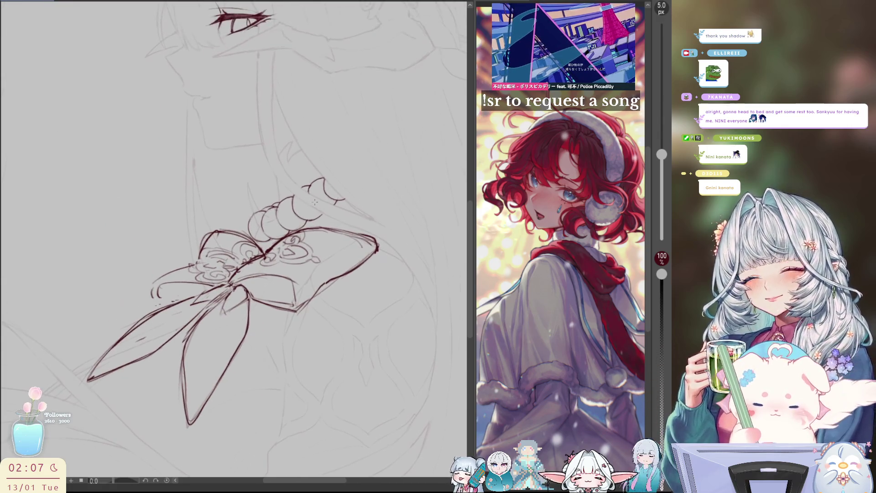
mouse_move(254, 227)
mouse_down()
mouse_move(267, 228)
mouse_move(260, 214)
mouse_move(286, 208)
mouse_move(276, 233)
mouse_move(302, 208)
mouse_up()
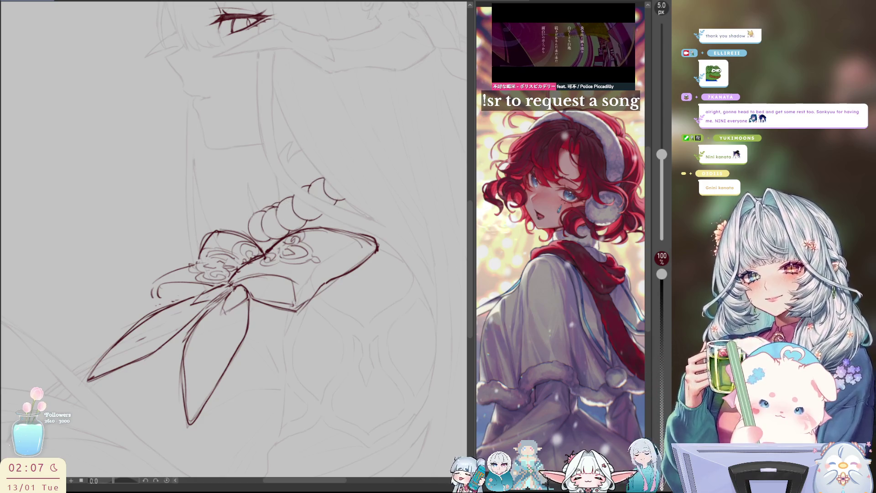
key(ctrl+z)
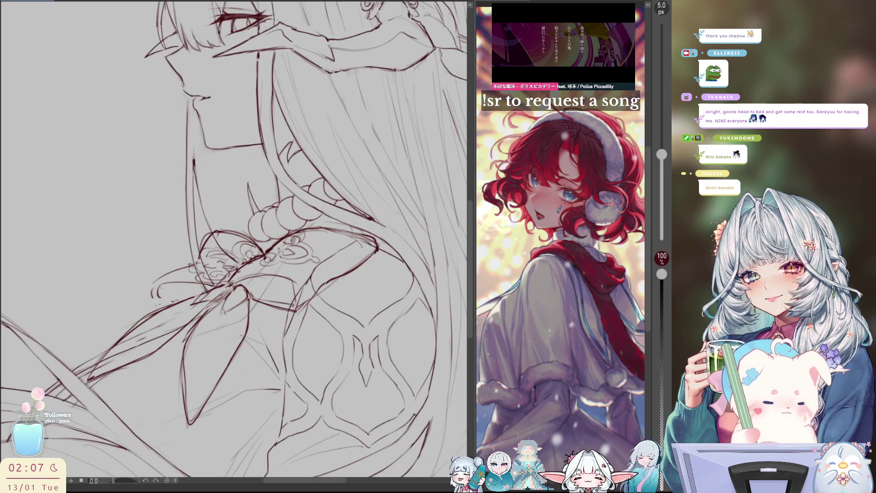
key(ctrl+z)
key(ctrl+z)
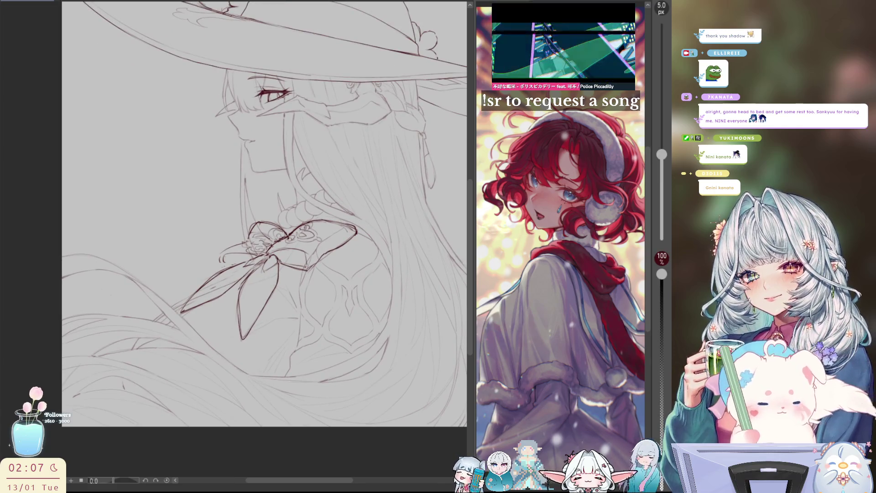
Sweep a 500 px eraser over the bow and ribbon lines, undoing sweeps that erase too much.
key(e)
mouse_move(232, 239)
mouse_down()
mouse_move(247, 265)
mouse_move(338, 237)
mouse_move(274, 230)
mouse_up()
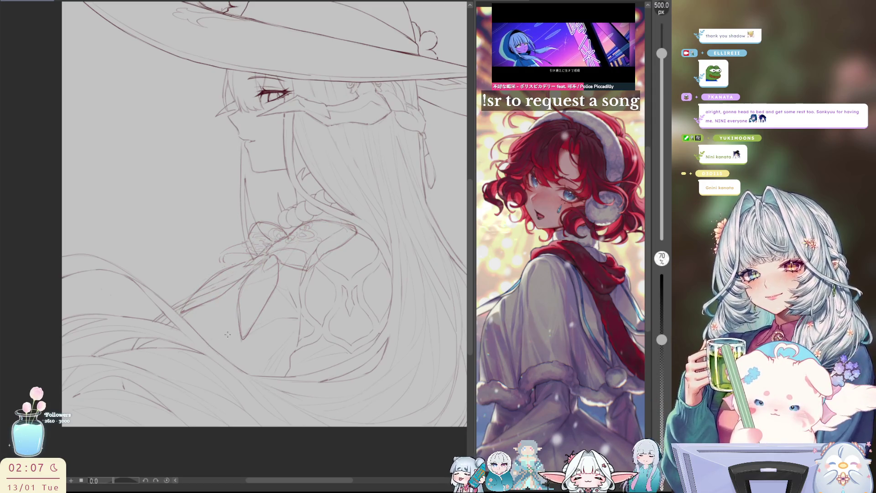
key(ctrl+z)
mouse_move(196, 302)
mouse_down()
mouse_move(256, 246)
mouse_move(296, 237)
mouse_move(241, 350)
mouse_move(273, 256)
mouse_up()
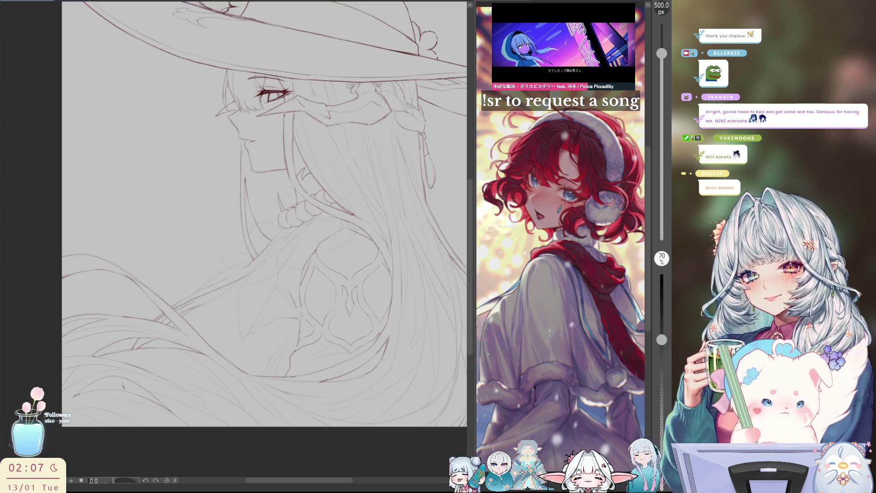
key(ctrl+z)
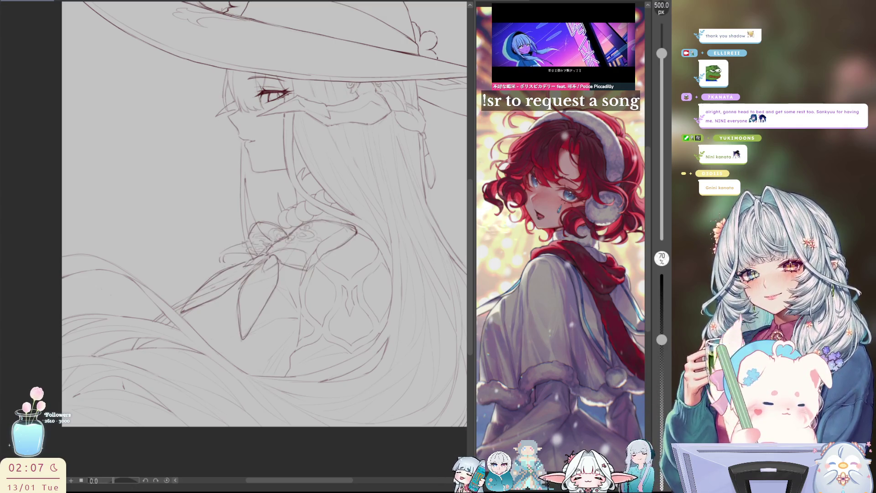
drag(118, 356, 329, 114)
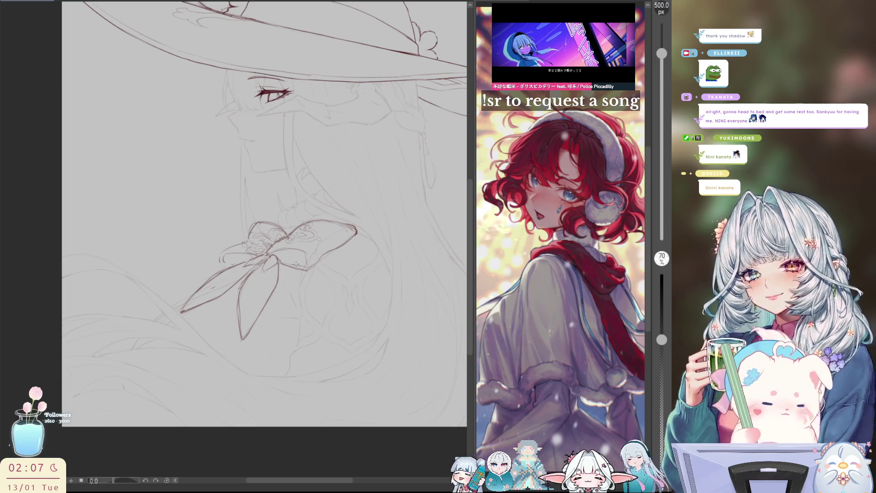
mouse_move(183, 311)
mouse_down()
mouse_move(256, 274)
mouse_move(247, 337)
mouse_move(267, 227)
mouse_up()
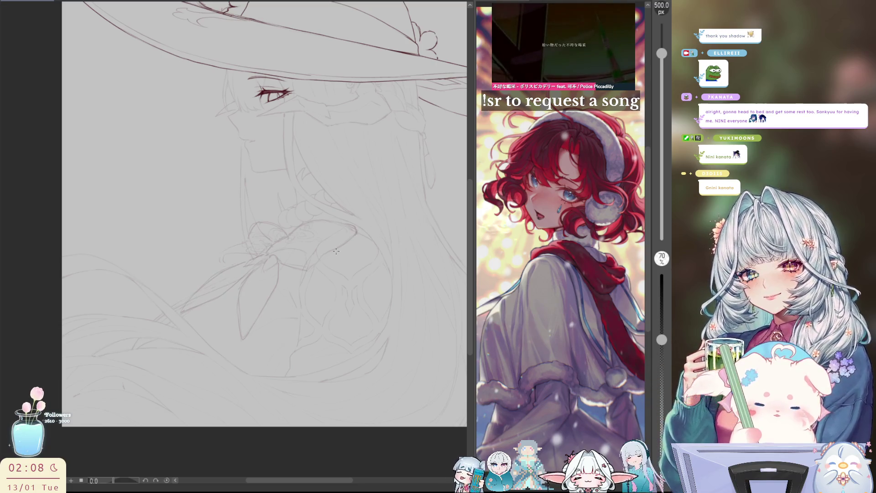
key(ctrl+z)
With the view mirrored, fade the bow's left loop and centre strokes using a 200 px eraser.
key(h)
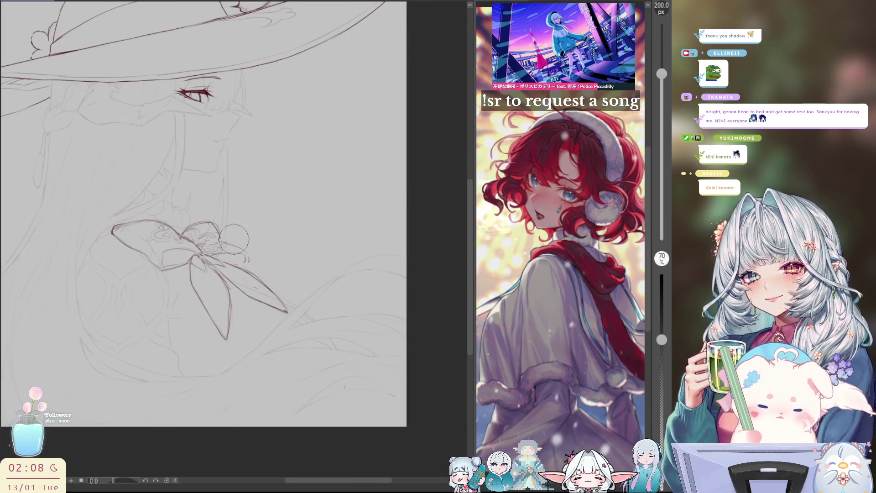
key(p)
mouse_move(120, 231)
mouse_down()
mouse_move(137, 240)
mouse_move(191, 235)
mouse_move(228, 337)
mouse_move(286, 310)
mouse_move(240, 268)
mouse_up()
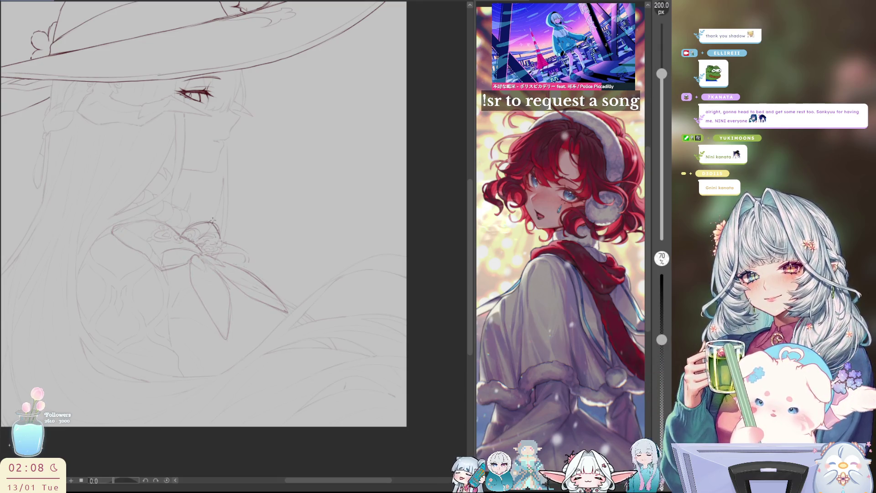
mouse_move(213, 220)
mouse_down()
mouse_move(182, 231)
mouse_move(220, 272)
mouse_up()
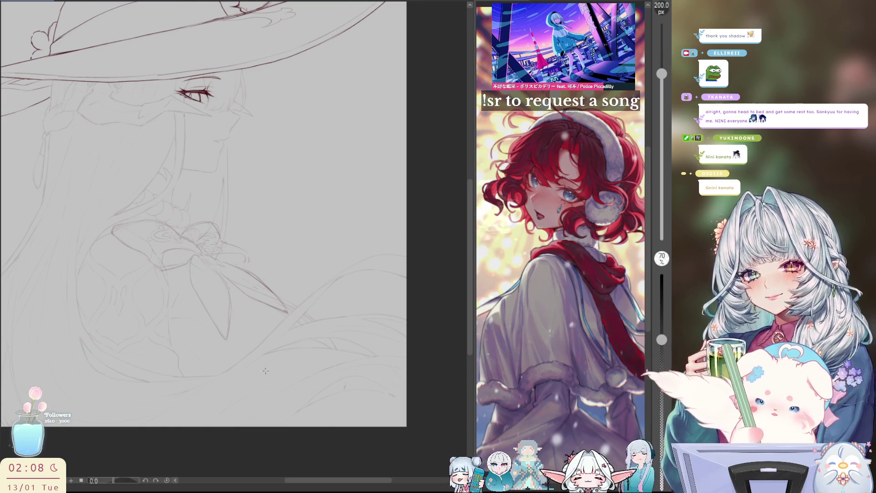
scroll(154, 265, up, 3)
mouse_move(661, 137)
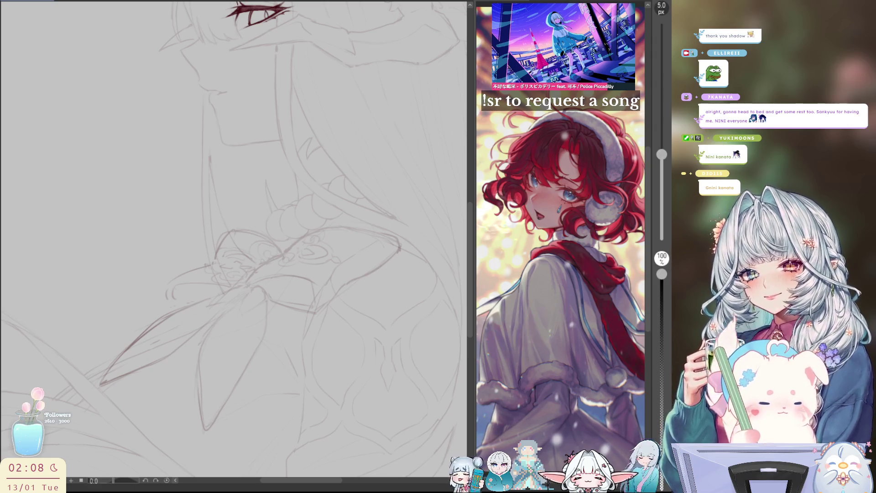
Rotate the view about 40° and draw a small curl beside the droplet ornament with the 5 px pen.
mouse_move(326, 256)
mouse_down()
mouse_move(294, 311)
mouse_move(282, 314)
mouse_move(301, 325)
mouse_move(295, 294)
mouse_move(279, 294)
mouse_move(278, 314)
mouse_move(276, 296)
mouse_up()
key(p)
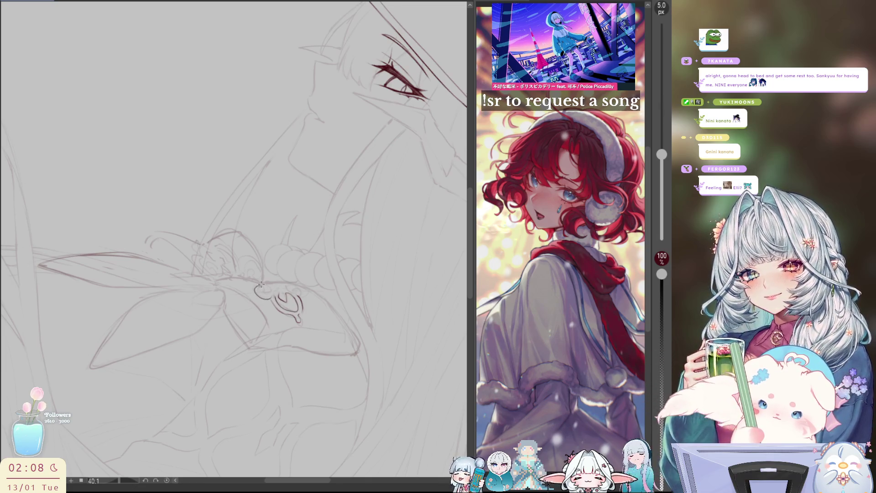
mouse_move(251, 285)
mouse_down()
mouse_move(272, 297)
mouse_move(257, 287)
mouse_move(270, 287)
mouse_up()
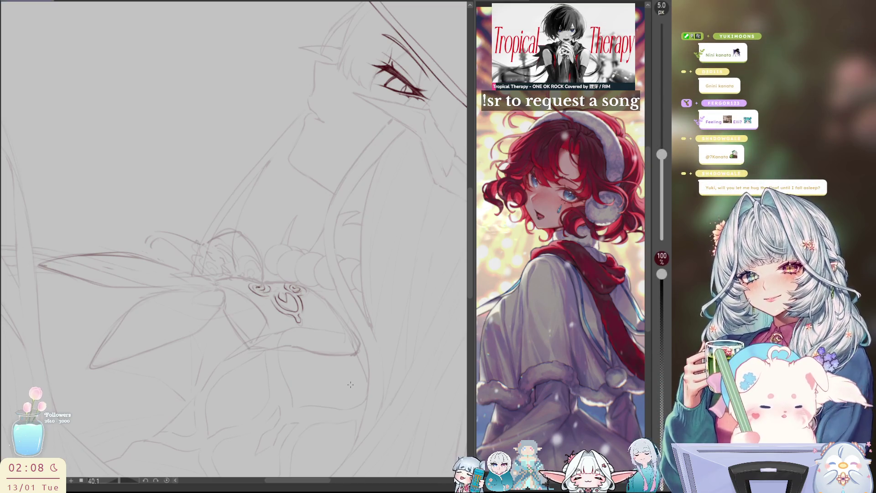
scroll(325, 352, up, 1)
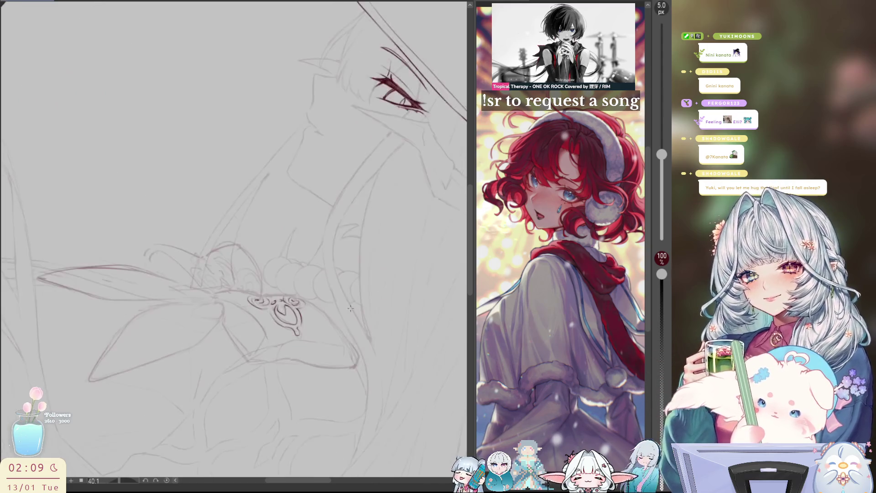
Tilt the view and draw curved filigree strokes on the bow knot, redrawing two of them.
drag(273, 310, 244, 295)
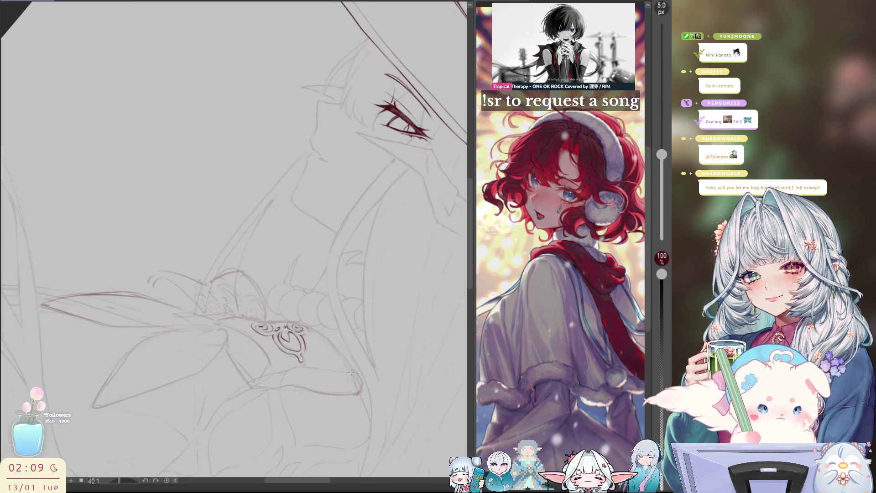
drag(351, 373, 357, 385)
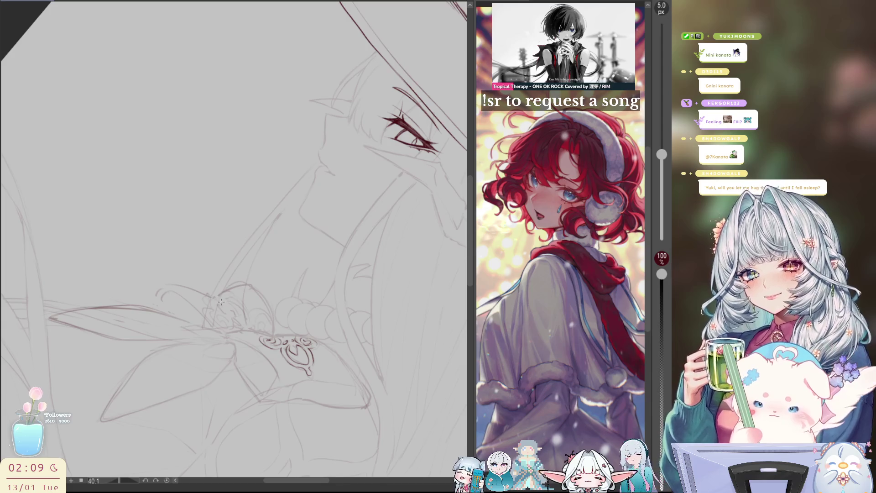
mouse_move(221, 299)
mouse_down()
mouse_move(246, 312)
mouse_move(263, 307)
mouse_move(273, 321)
mouse_move(258, 311)
mouse_move(271, 323)
mouse_move(254, 325)
mouse_move(262, 315)
mouse_move(263, 325)
mouse_move(256, 309)
mouse_move(249, 325)
mouse_up()
key(ctrl+z)
key(ctrl+z)
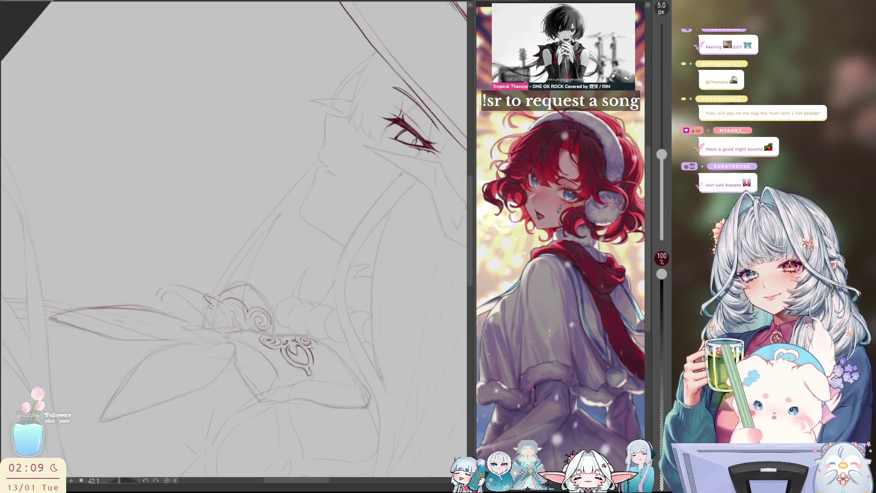
mouse_move(212, 306)
mouse_down()
mouse_move(207, 320)
mouse_move(225, 327)
mouse_up()
key(ctrl+z)
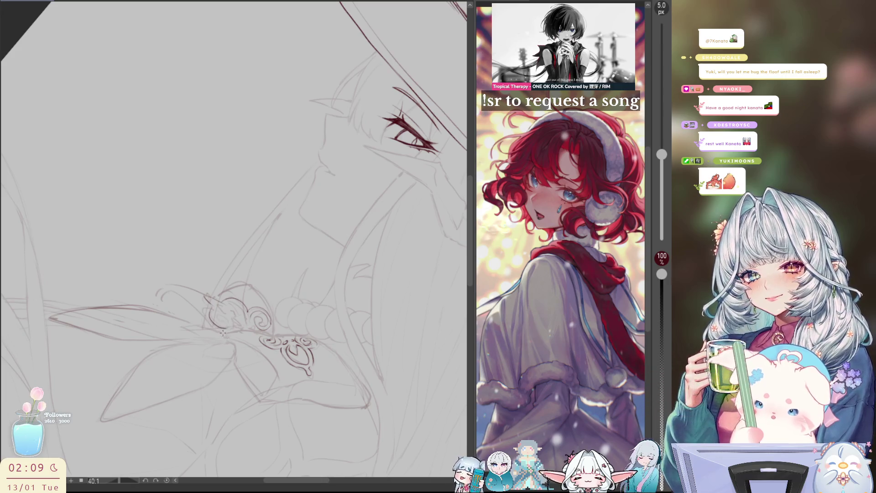
mouse_move(231, 325)
mouse_down()
mouse_move(218, 314)
mouse_move(227, 323)
mouse_up()
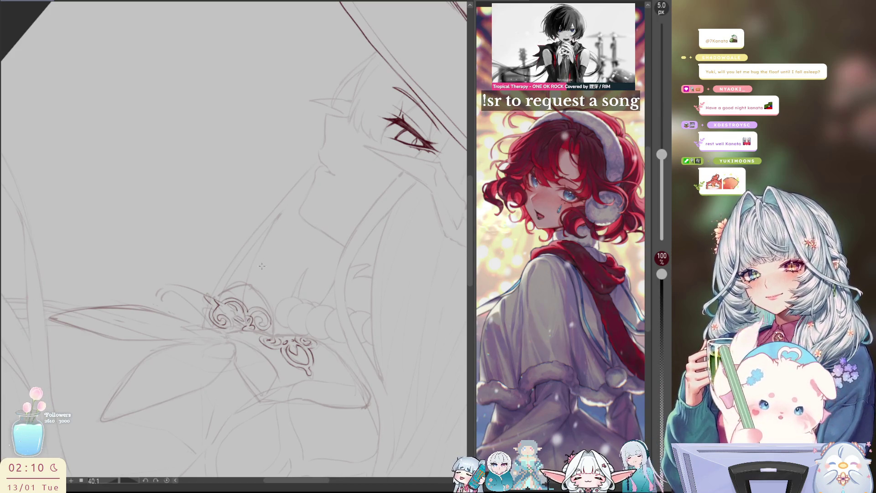
mouse_move(199, 282)
mouse_down()
mouse_move(193, 317)
mouse_move(235, 325)
mouse_move(203, 288)
mouse_move(194, 304)
mouse_move(228, 313)
mouse_up()
Rotate the new left filigree curl into place with a transform, commit it, and clear the selection.
key(ctrl+t)
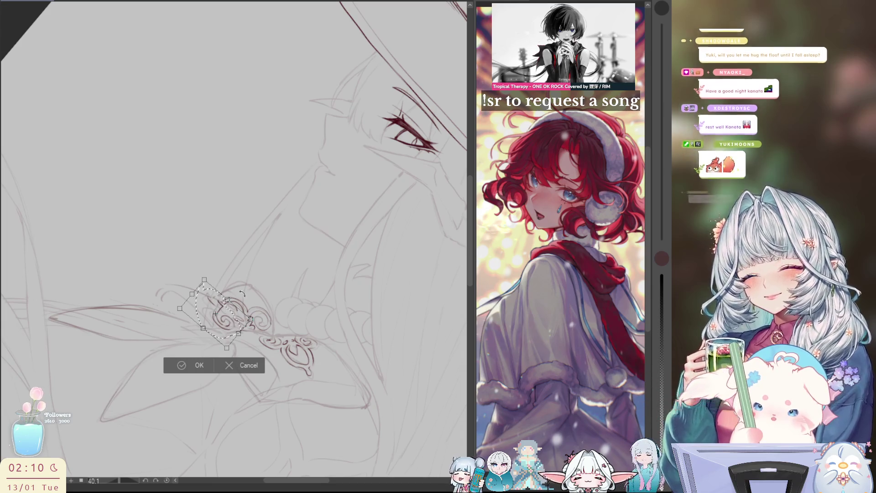
click(180, 365)
click(107, 363)
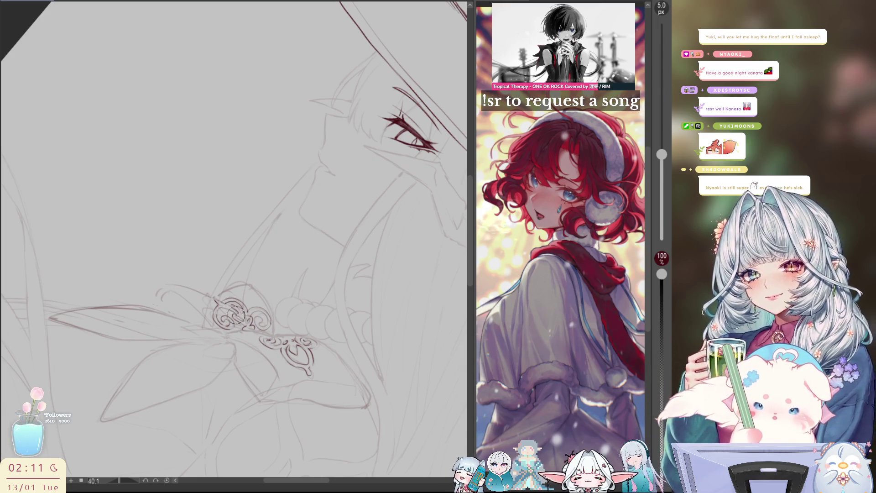
Mirror the canvas and zoom out to see the full hat, face and brooch.
key(h)
key(h)
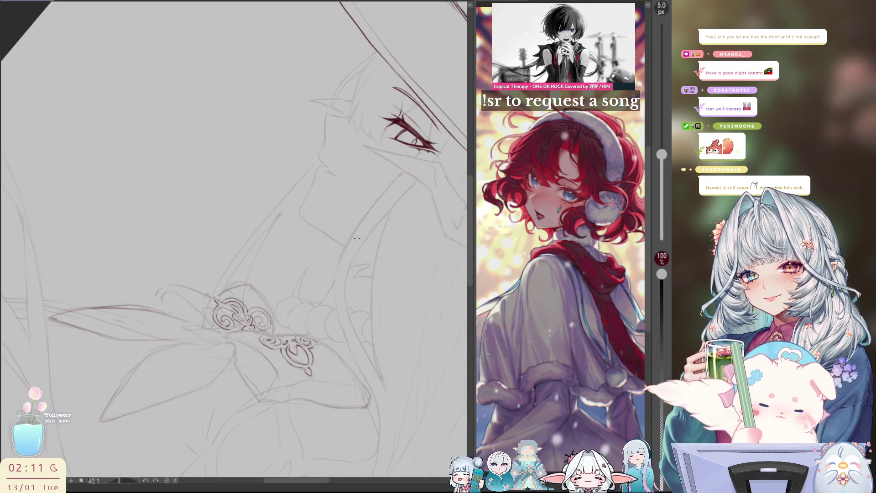
scroll(357, 238, down, 5)
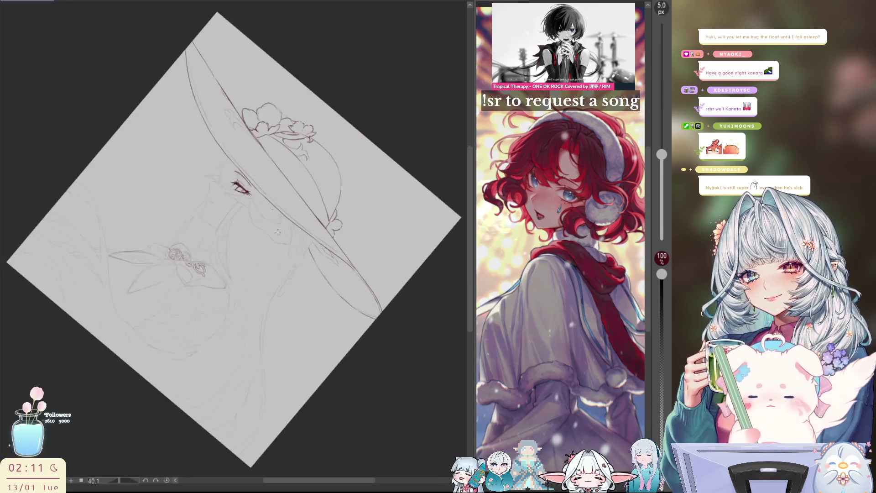
Reset the canvas rotation to straight and adjust the zoom around the hat, eye and brooch.
key(ctrl+0)
scroll(232, 292, up, 5)
scroll(254, 285, down, 1)
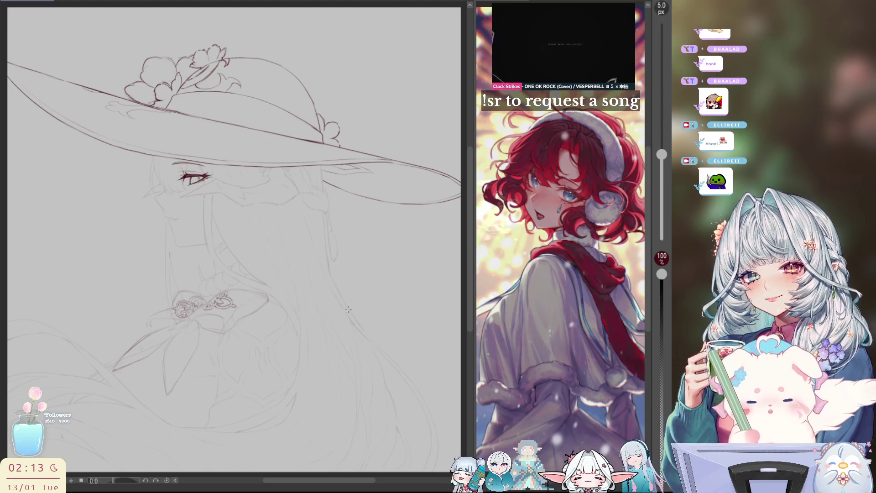
Check the drawing mirrored, then start a lasso around the brooch's left swirl.
scroll(348, 300, up, 3)
key(h)
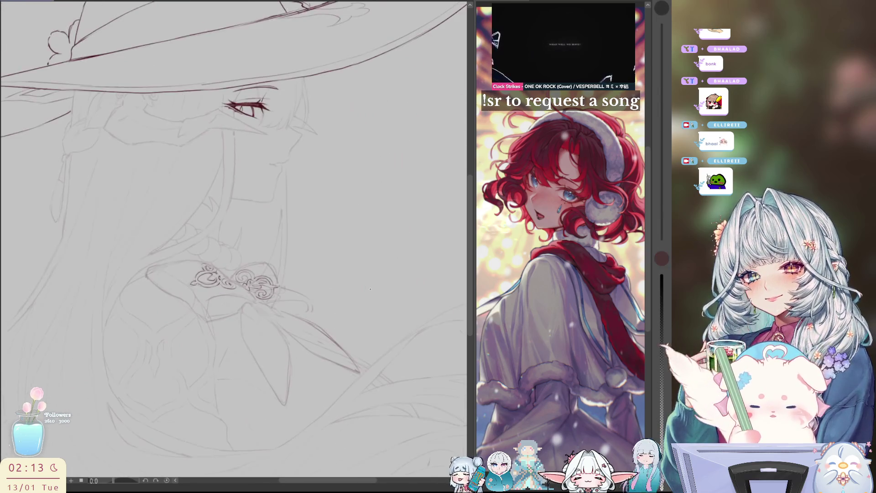
key(h)
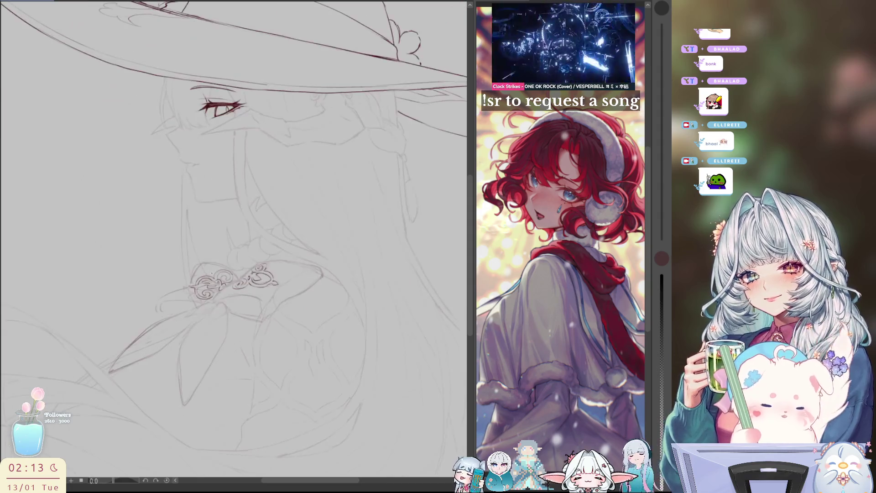
mouse_move(187, 288)
mouse_down()
mouse_move(224, 296)
mouse_move(187, 288)
mouse_up()
key(ctrl+z)
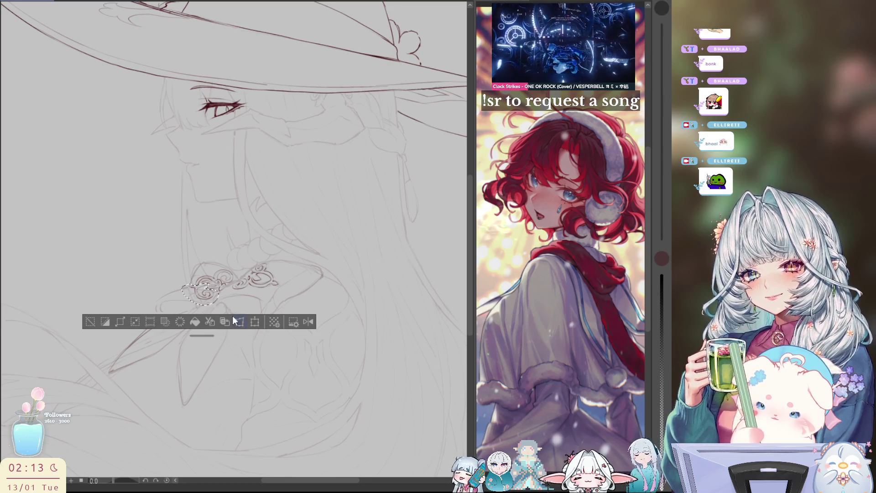
Shrink the selected swirl slightly and shift it left, comparing it mirrored, then confirm and deselect.
click(242, 327)
key(h)
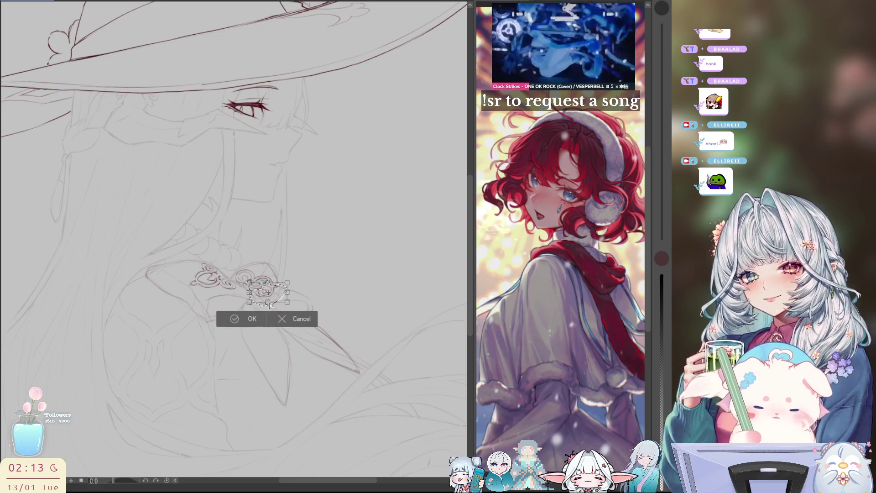
drag(270, 306, 272, 308)
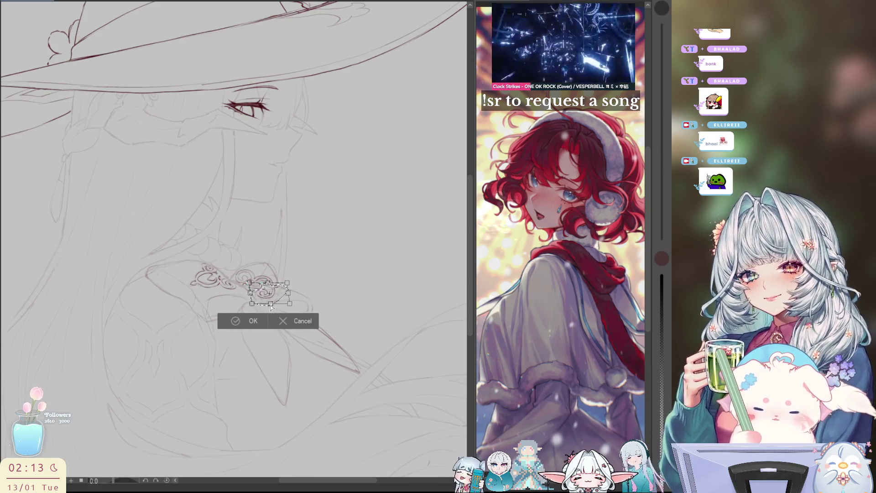
key(h)
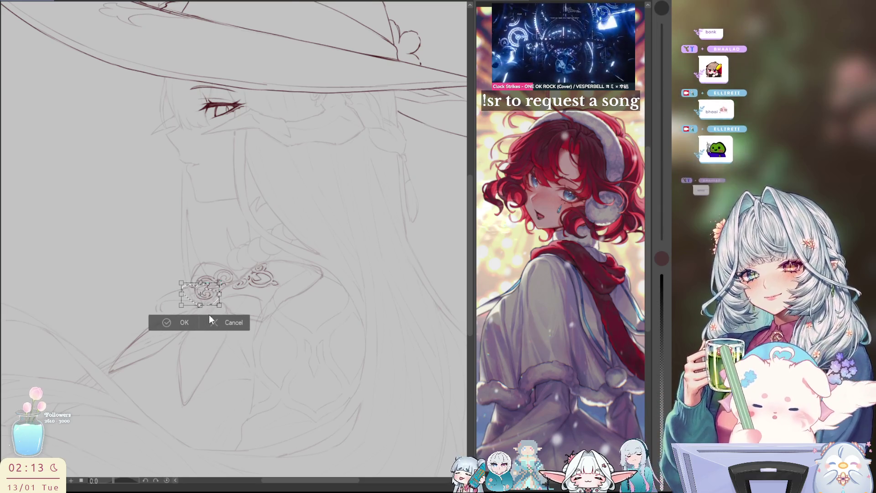
key(h)
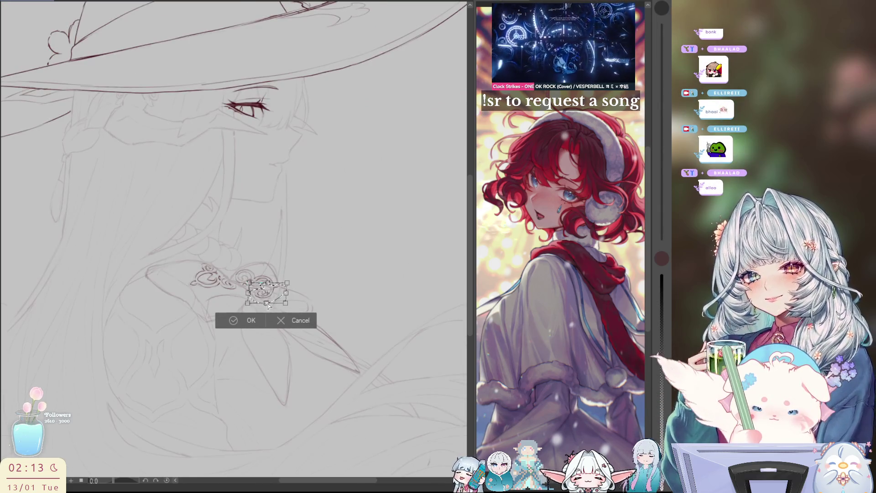
key(h)
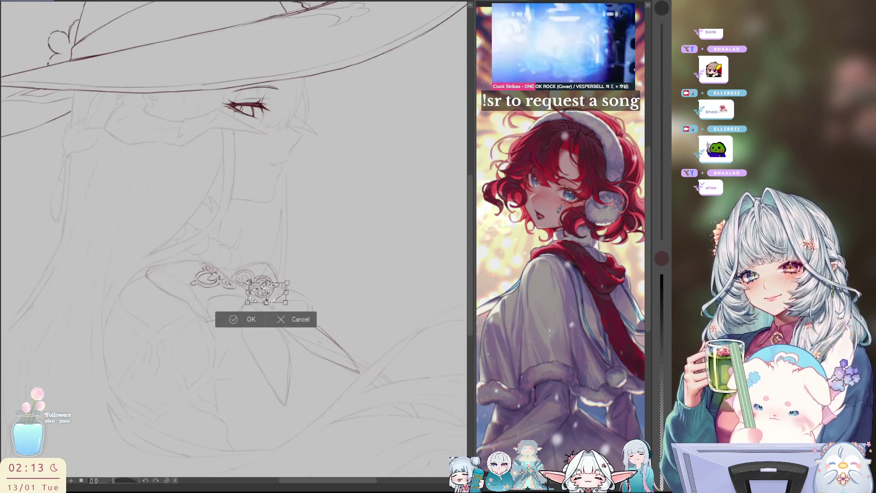
key(h)
drag(269, 307, 267, 305)
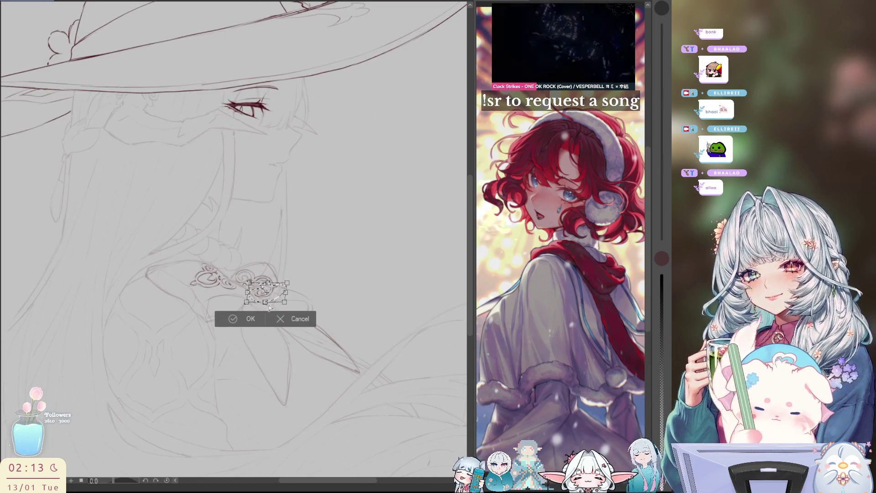
click(238, 321)
key(ctrl+d)
key(h)
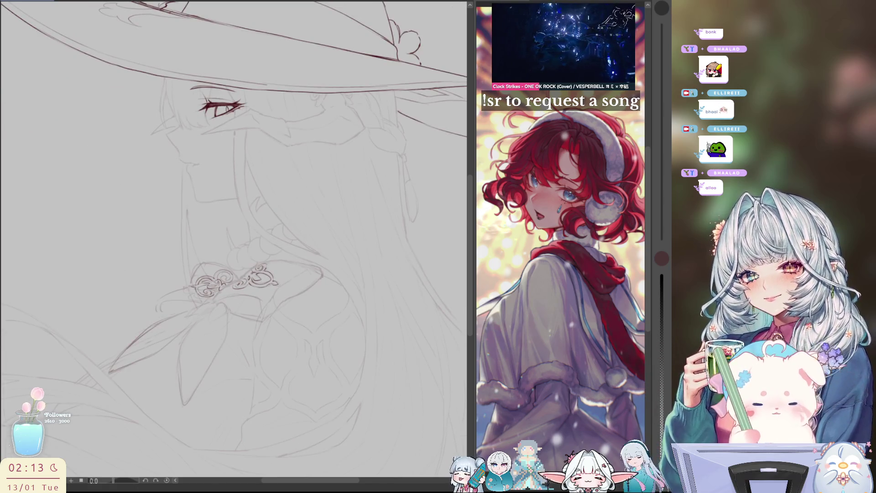
scroll(235, 310, up, 2)
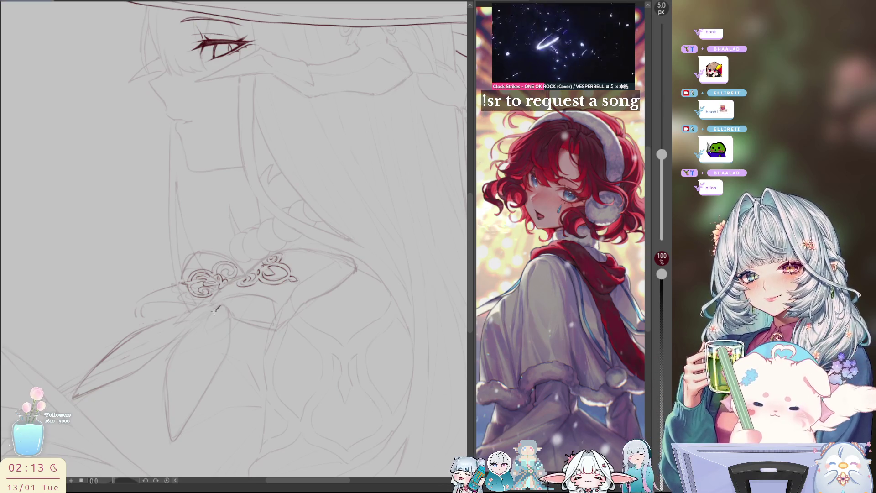
Draw the pointed gem's outline and inner facet lines below the brooch, redrawing the first wedge stroke.
mouse_move(218, 308)
mouse_down()
mouse_move(206, 323)
mouse_move(228, 321)
mouse_move(206, 324)
mouse_move(227, 319)
mouse_move(223, 304)
mouse_up()
key(ctrl+z)
key(ctrl+z)
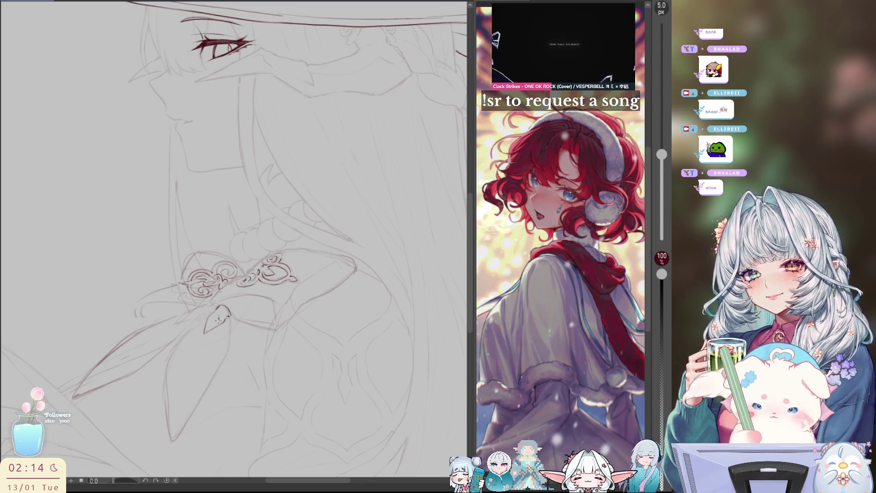
mouse_move(218, 321)
mouse_down()
mouse_move(208, 329)
mouse_move(218, 315)
mouse_up()
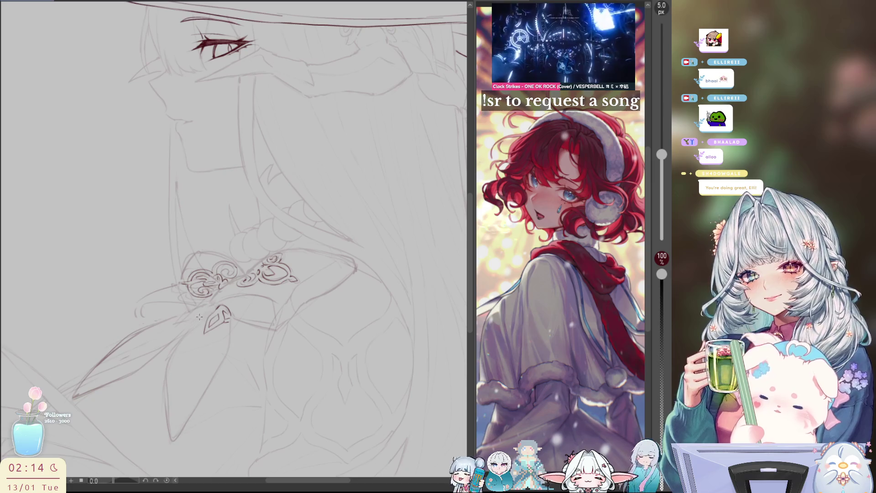
drag(180, 320, 199, 317)
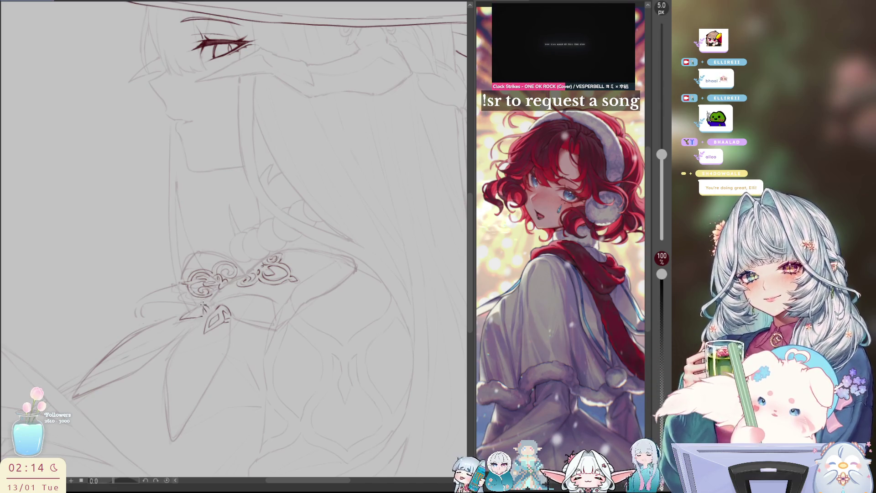
drag(185, 318, 201, 307)
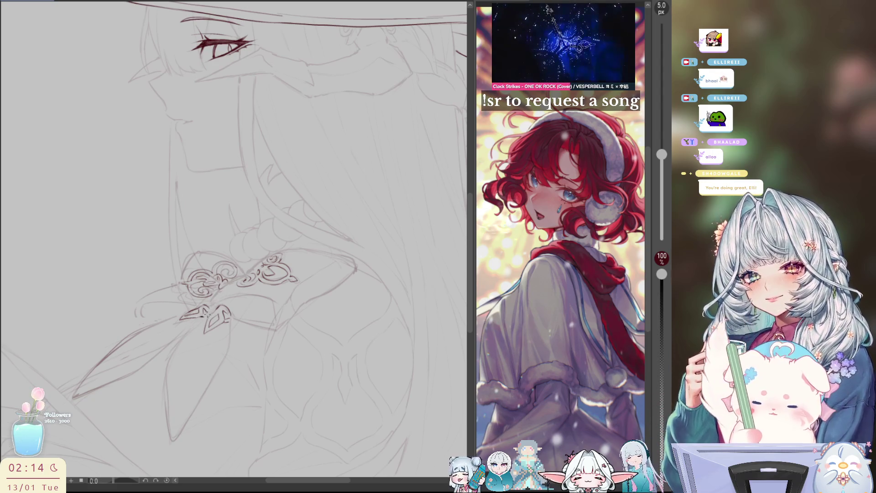
mouse_move(195, 344)
mouse_down()
mouse_move(232, 300)
mouse_move(203, 310)
mouse_move(207, 405)
mouse_move(220, 384)
mouse_up()
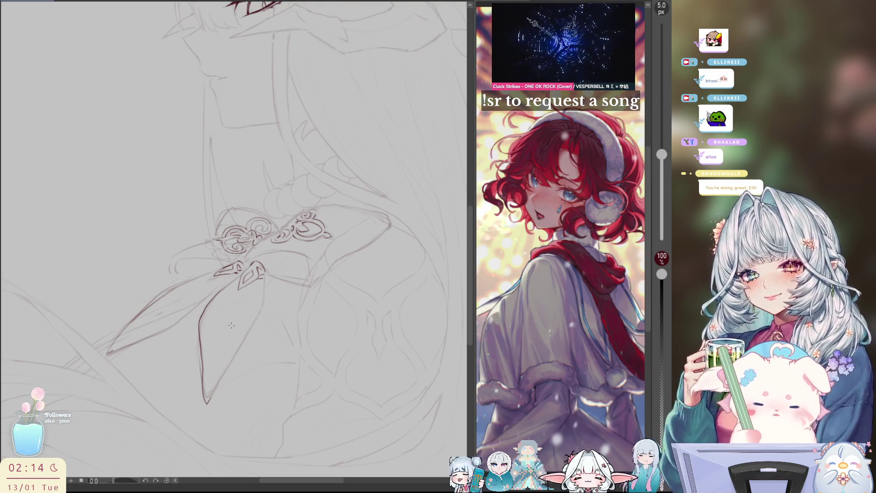
Ink the leaf drape's edge below the gem and a fold line inside it.
key(ctrl+z)
mouse_move(239, 273)
mouse_down()
mouse_move(204, 315)
mouse_move(208, 399)
mouse_move(261, 319)
mouse_move(264, 276)
mouse_move(256, 319)
mouse_move(232, 358)
mouse_up()
key(ctrl+z)
key(ctrl+z)
key(ctrl+z)
mouse_move(266, 272)
mouse_down()
mouse_move(258, 310)
mouse_move(224, 380)
mouse_up()
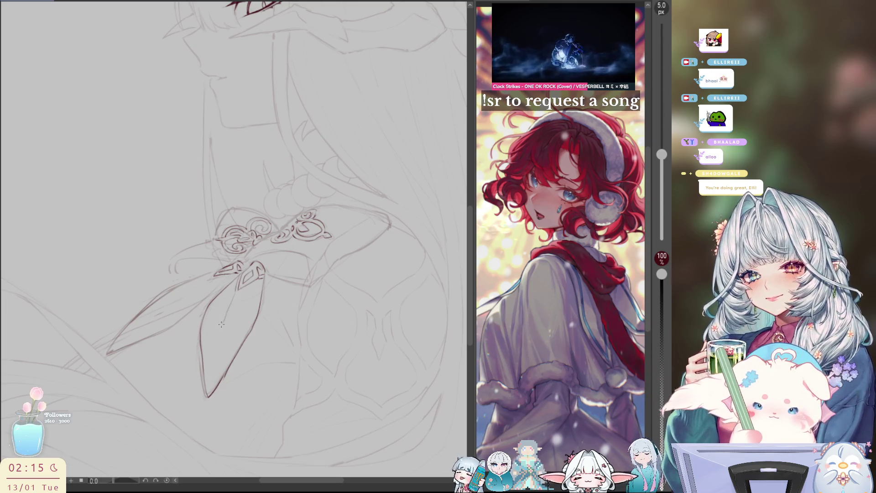
mouse_move(227, 330)
mouse_down()
mouse_move(228, 310)
mouse_move(258, 282)
mouse_up()
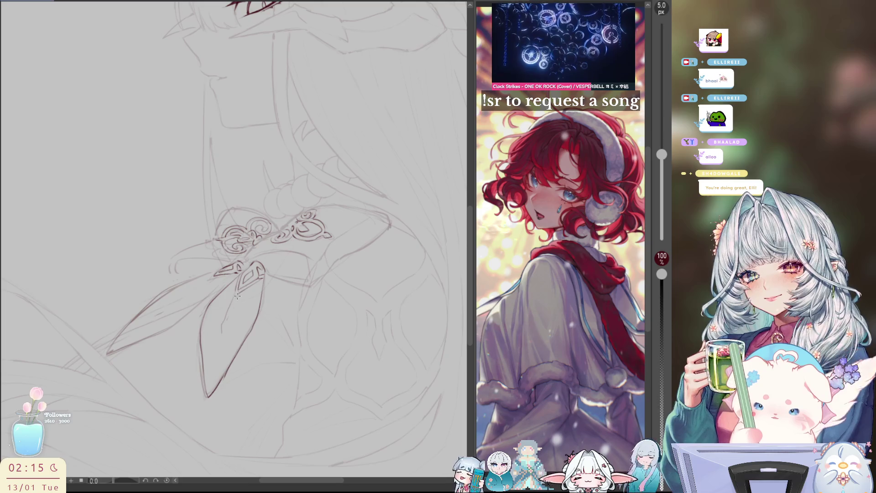
Replace the drape's inner fold line with a shorter one, checking it in a mirrored view.
key(h)
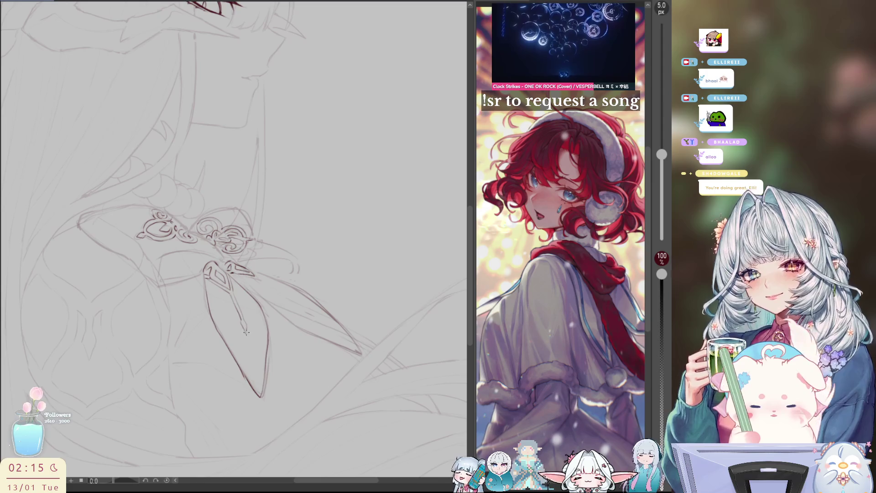
key(h)
mouse_move(231, 319)
mouse_down()
mouse_move(236, 327)
mouse_move(216, 345)
mouse_up()
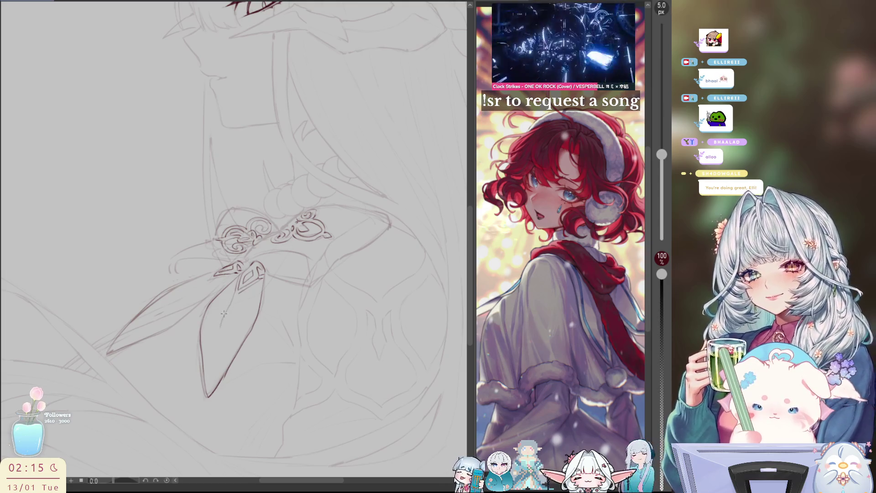
drag(235, 293, 225, 316)
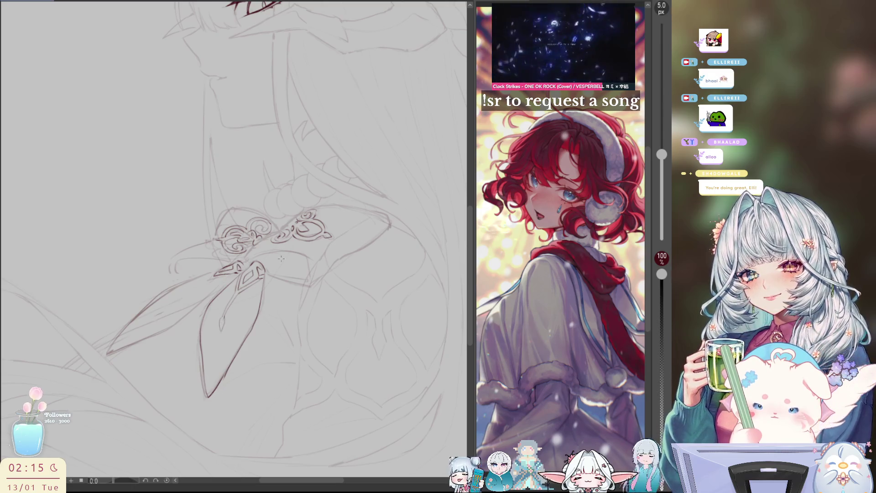
key(h)
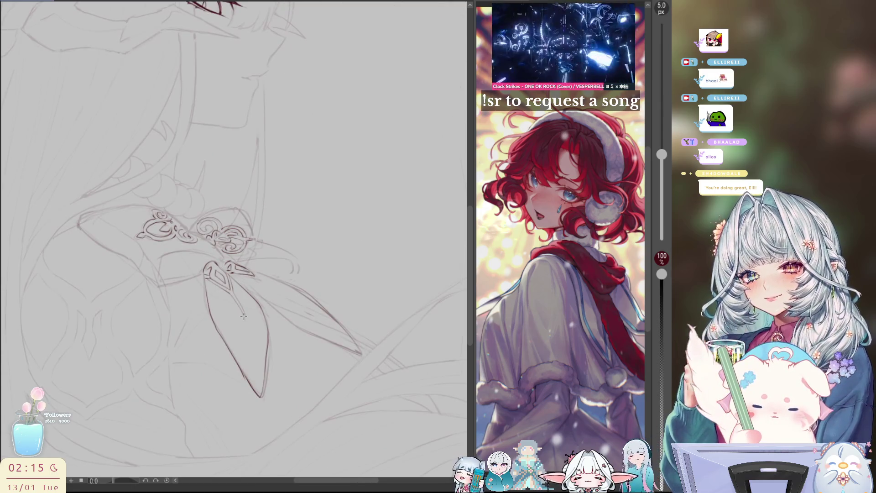
mouse_move(244, 316)
mouse_down()
mouse_move(249, 332)
mouse_move(246, 316)
mouse_up()
key(ctrl+z)
key(ctrl+z)
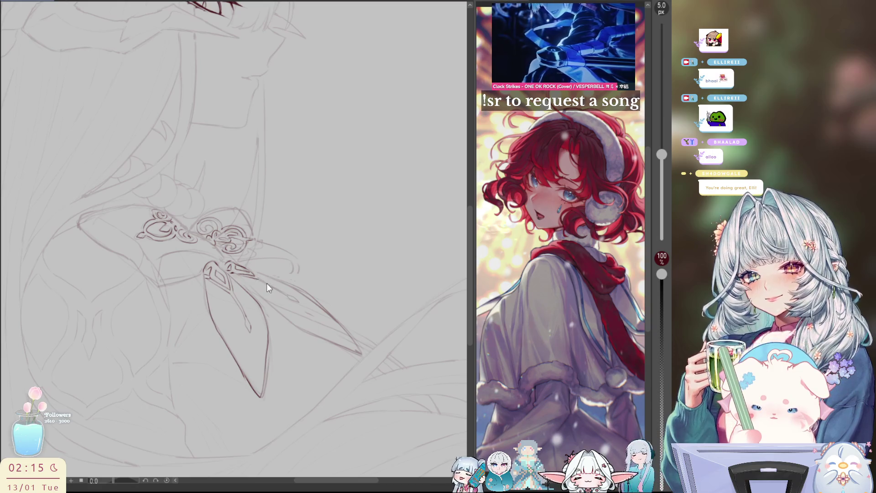
Ink the right edge of the chest bow from a tilted view.
drag(254, 272, 347, 210)
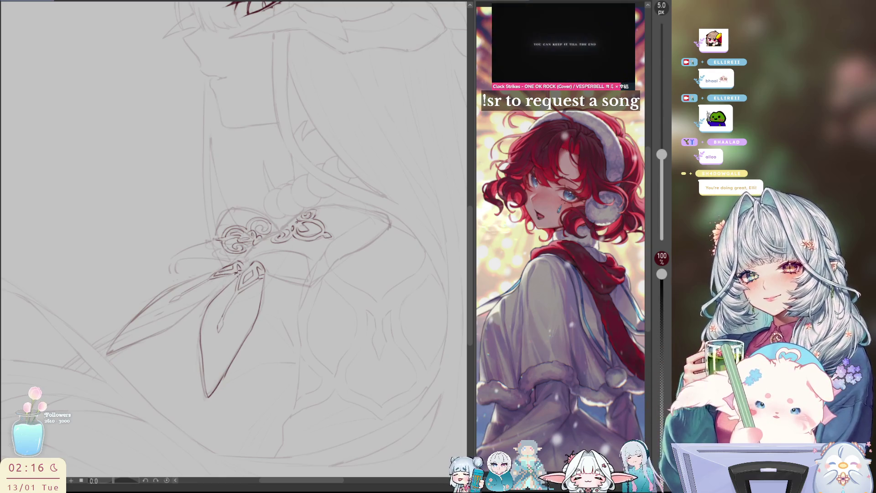
key(h)
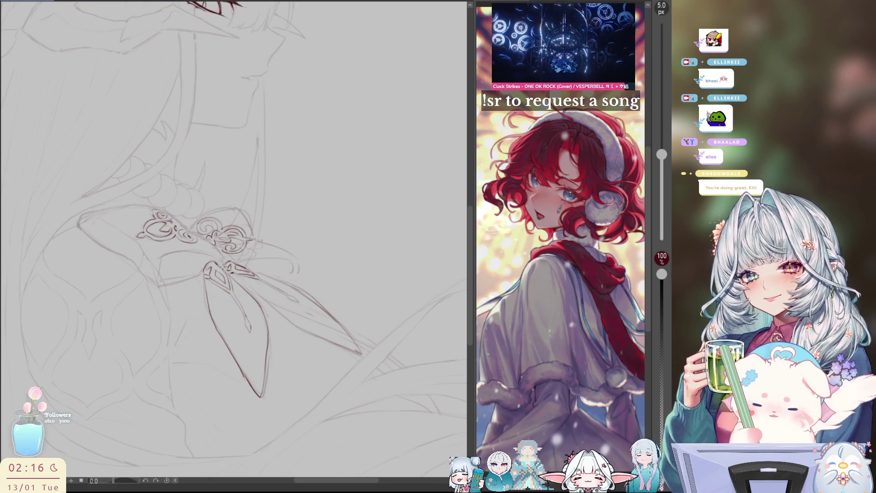
key(h)
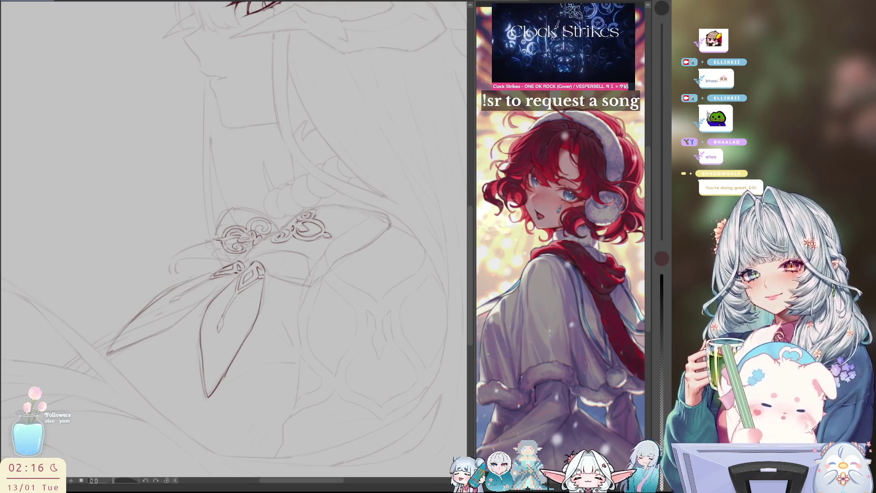
mouse_move(258, 260)
mouse_down()
mouse_move(265, 276)
mouse_move(194, 393)
mouse_move(268, 290)
mouse_up()
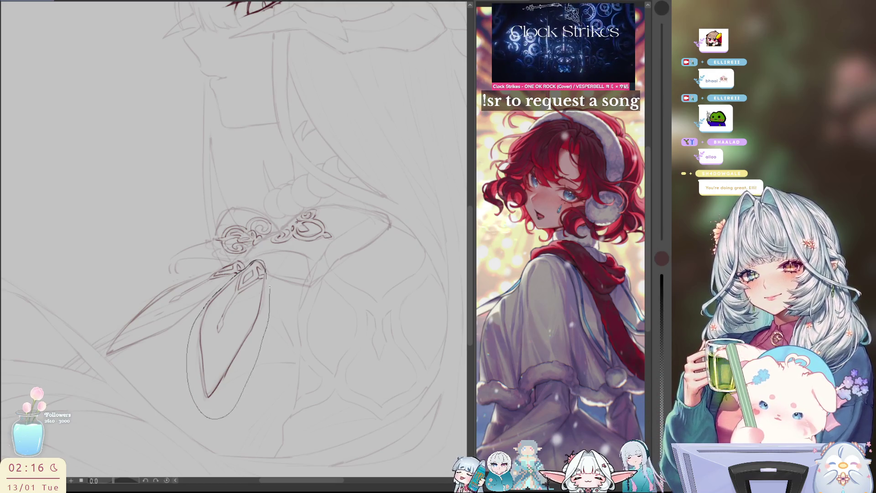
Rotate the bow's lower petal slightly, nudge it left, commit, then add a line by the knot.
key(ctrl+t)
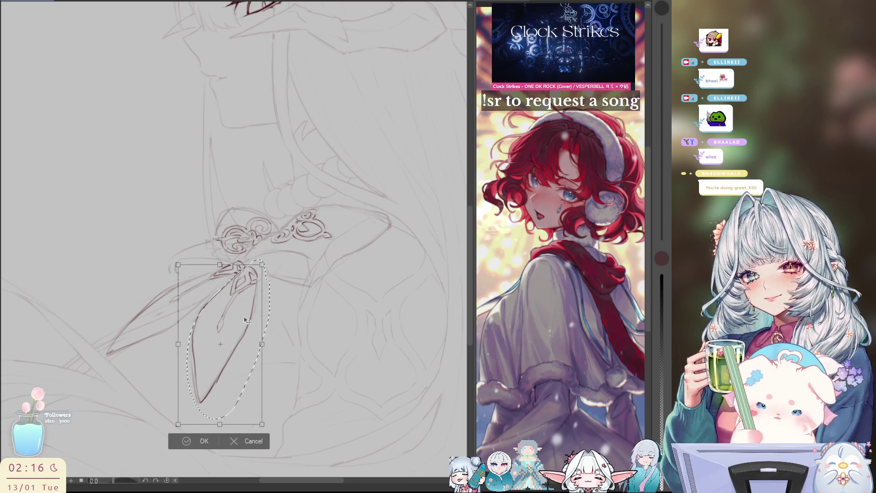
key(h)
drag(299, 351, 309, 314)
drag(252, 354, 252, 356)
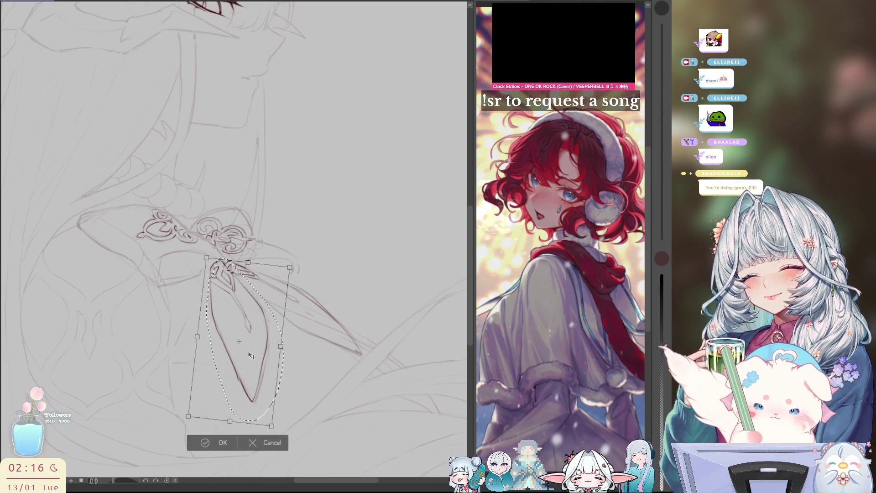
click(207, 440)
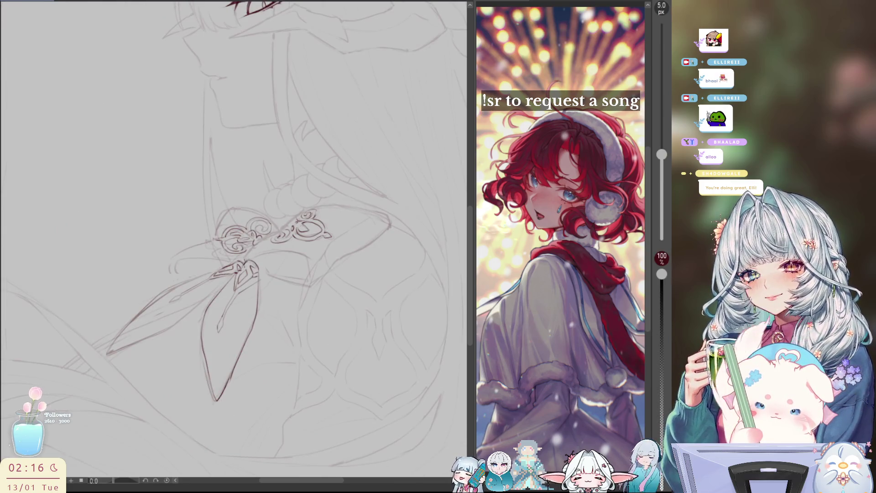
drag(246, 260, 266, 272)
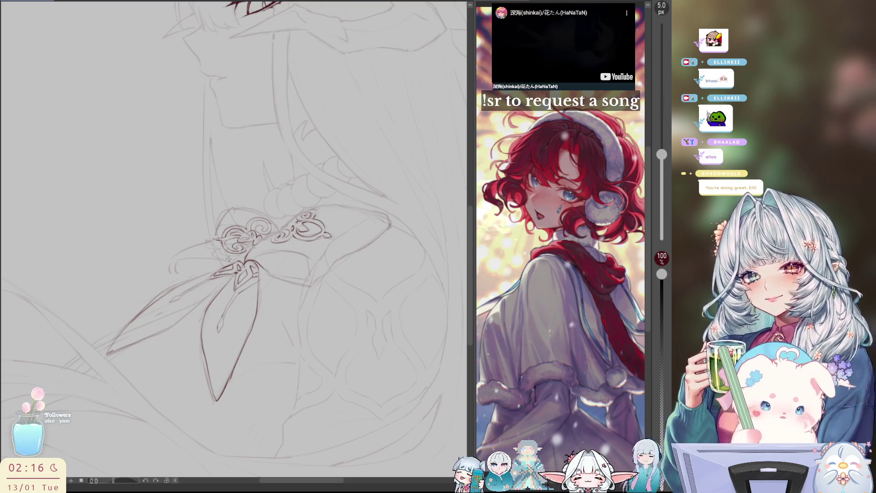
Redraw the line right of the bow knot, darken its lower edge and rework the upper loop.
key(ctrl+z)
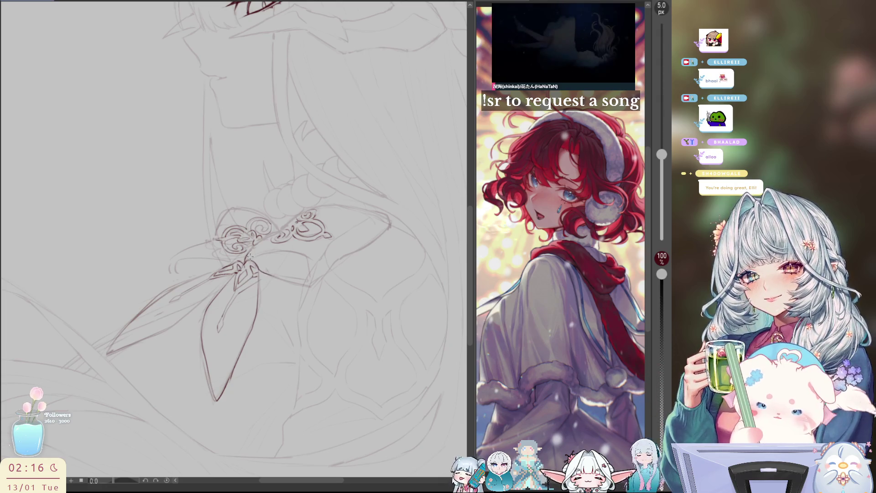
drag(249, 257, 310, 254)
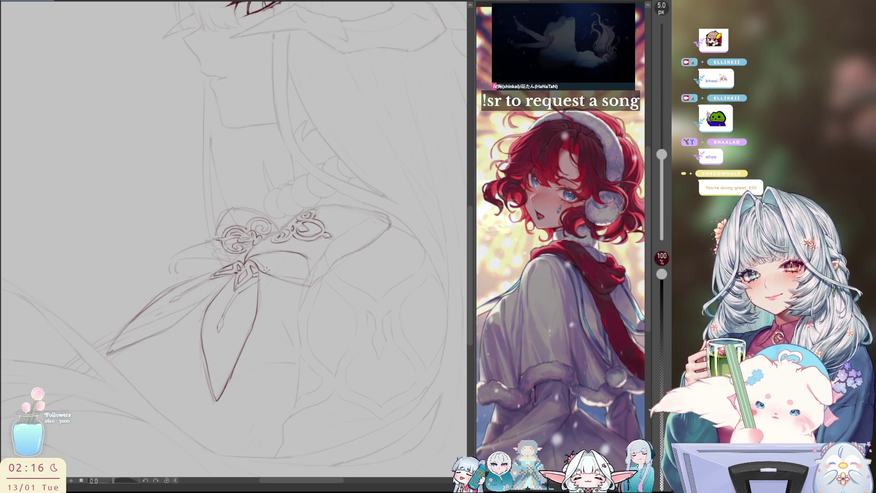
mouse_move(266, 272)
mouse_down()
mouse_move(309, 286)
mouse_move(388, 230)
mouse_move(376, 211)
mouse_move(352, 203)
mouse_up()
key(h)
key(ctrl+z)
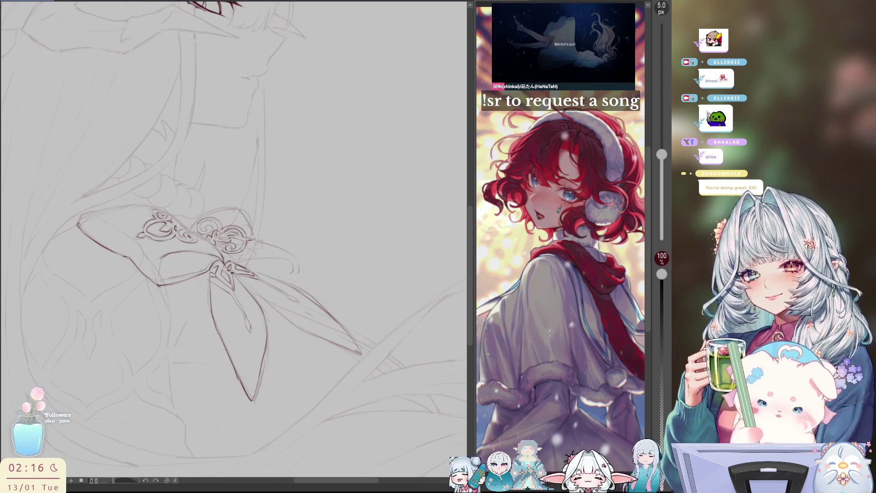
mouse_move(81, 219)
mouse_down()
mouse_move(117, 207)
mouse_move(161, 209)
mouse_move(210, 243)
mouse_move(197, 223)
mouse_move(222, 208)
mouse_move(241, 210)
mouse_move(253, 237)
mouse_up()
key(ctrl+z)
key(ctrl+z)
key(ctrl+z)
key(ctrl+z)
key(ctrl+z)
key(ctrl+z)
key(ctrl+z)
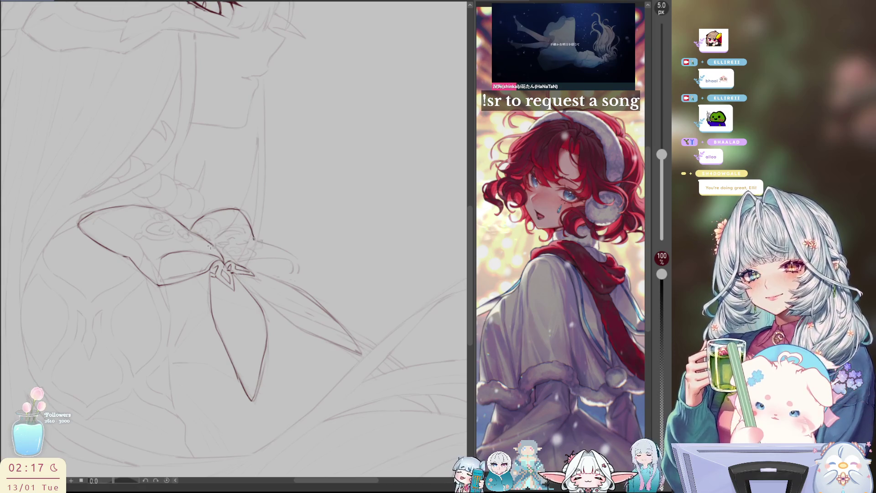
Draw the wing-tip loop, extend and join the petal outline, then hide the sketch.
key(h)
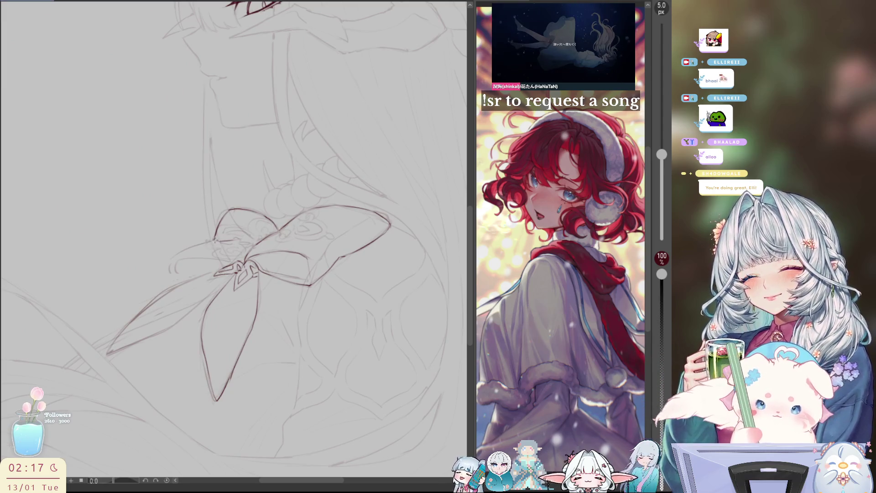
key(h)
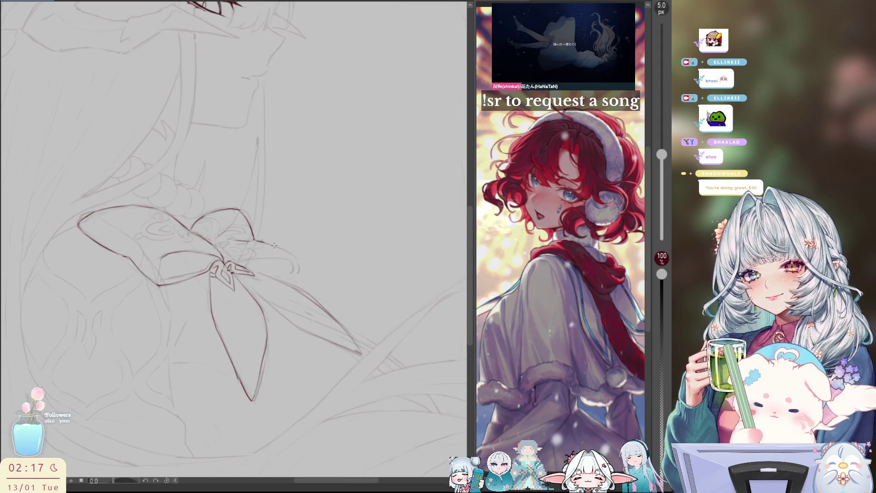
mouse_move(267, 243)
mouse_down()
mouse_move(299, 265)
mouse_move(284, 279)
mouse_up()
key(h)
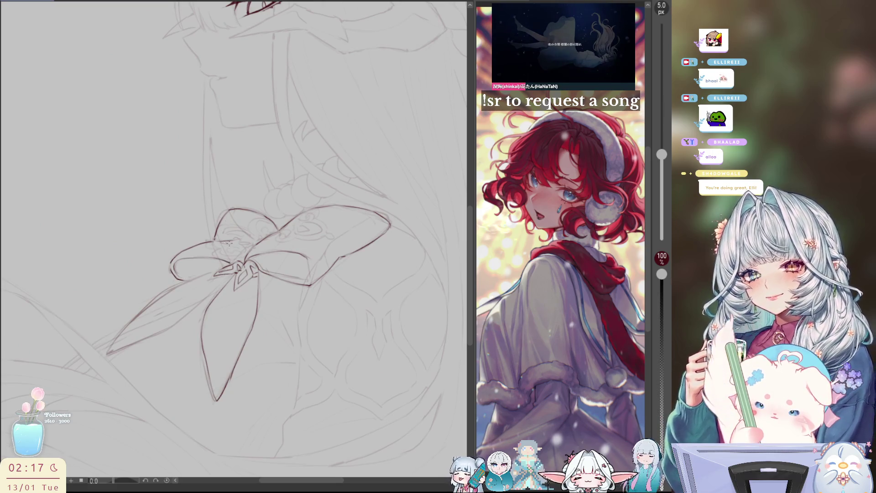
key(h)
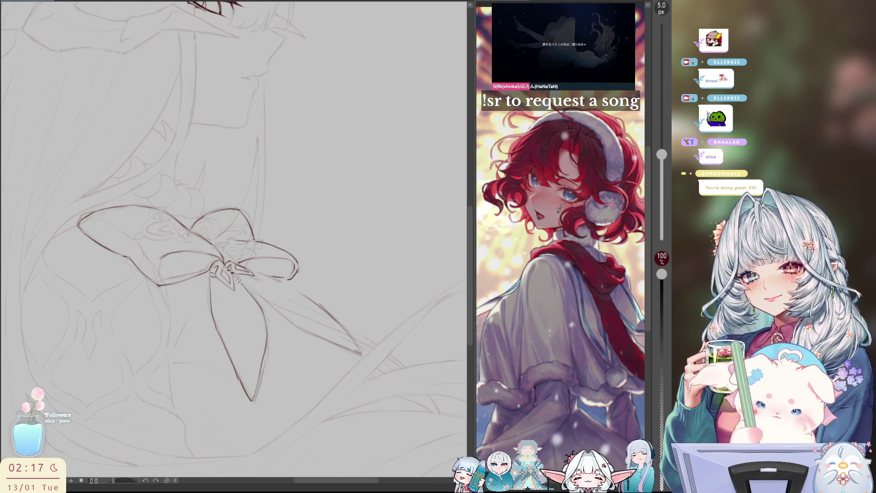
mouse_move(290, 322)
mouse_down()
mouse_move(360, 354)
mouse_move(318, 304)
mouse_up()
key(ctrl+z)
key(ctrl+z)
drag(271, 277, 313, 301)
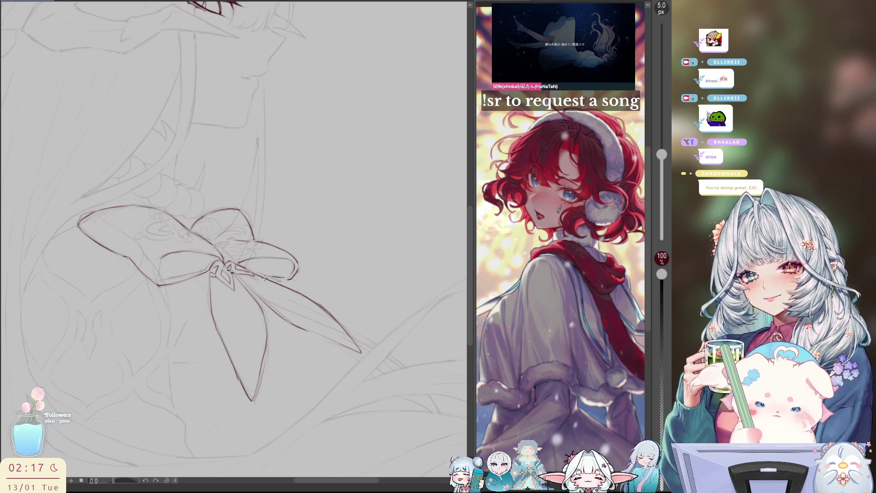
key(m)
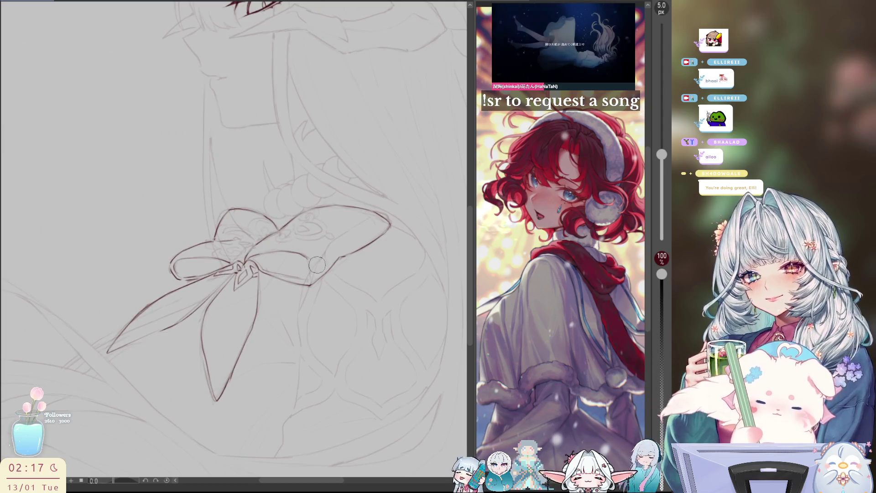
key(Delete)
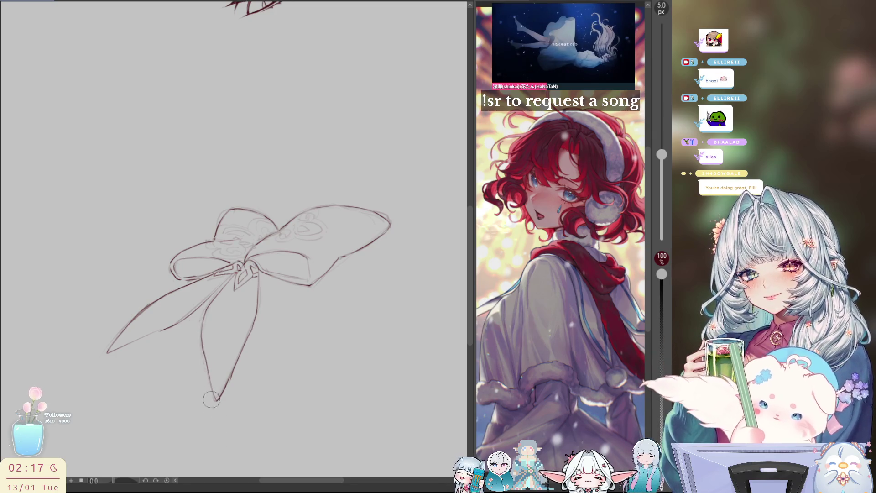
Trim the lower petal outline, rework the bow knot lines and extend the petal edge downward.
drag(259, 288, 255, 315)
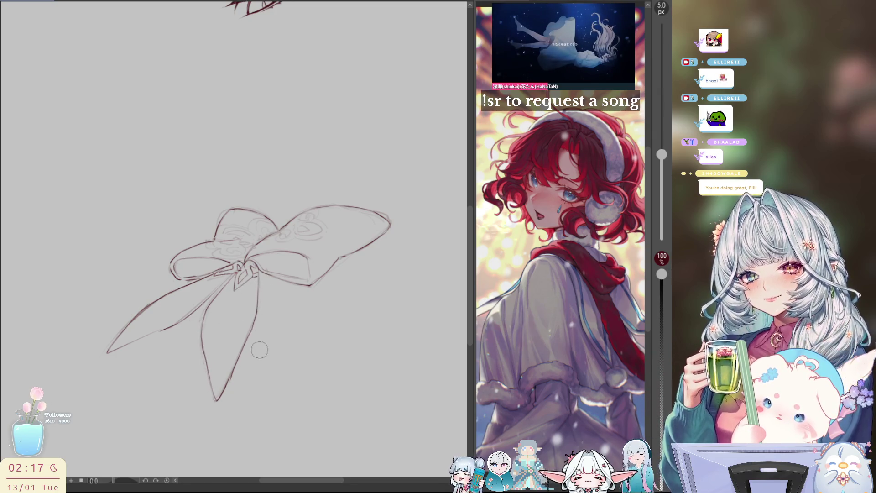
key(h)
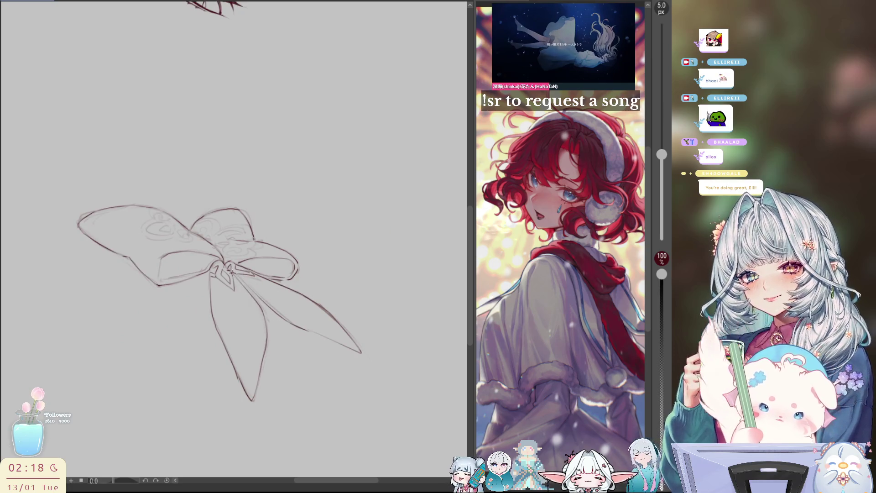
mouse_move(238, 273)
mouse_down()
mouse_move(235, 287)
mouse_move(225, 273)
mouse_up()
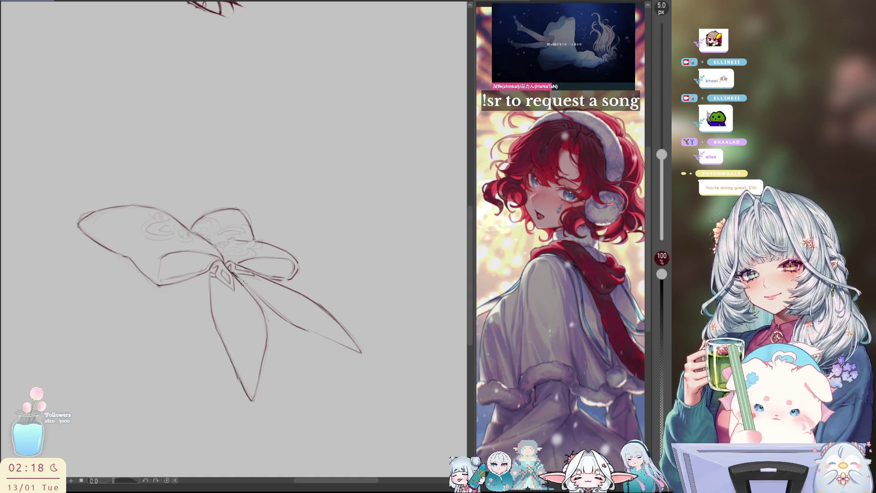
mouse_move(237, 273)
mouse_down()
mouse_move(226, 276)
mouse_move(236, 282)
mouse_move(232, 272)
mouse_up()
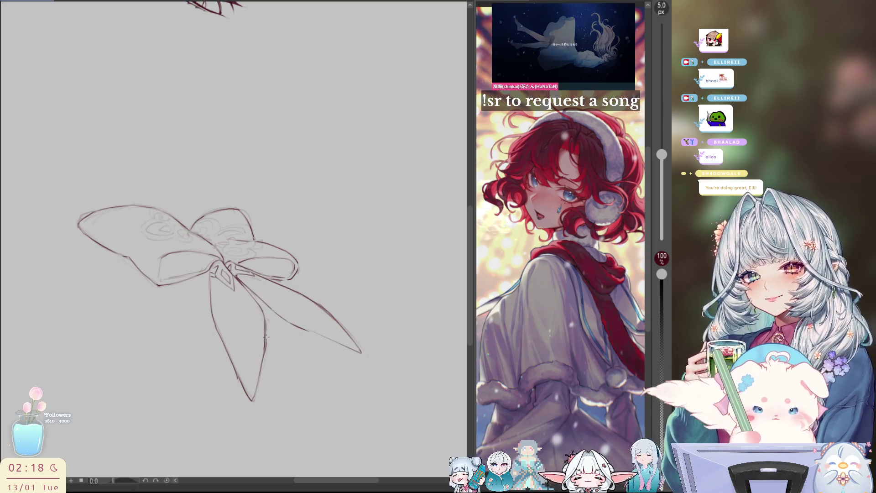
drag(264, 325, 260, 368)
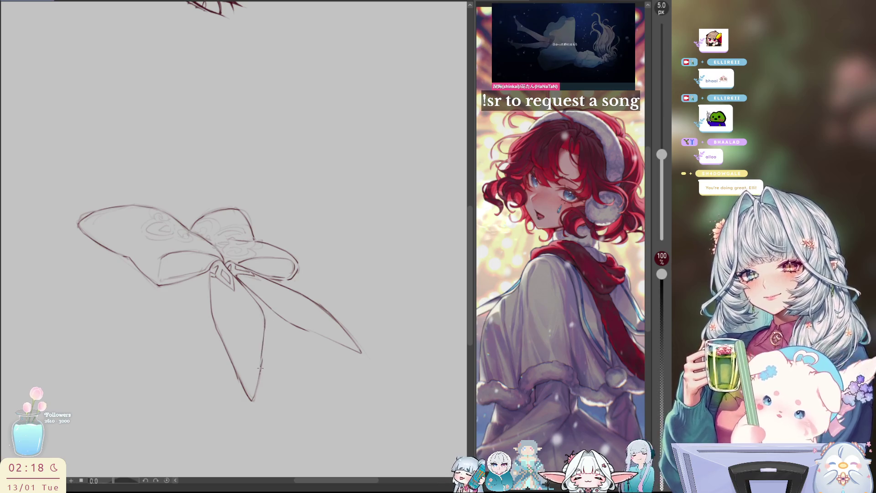
Darken a wing's lower edge, erase its faint swirl marks and add a stroke at the top loop.
key(h)
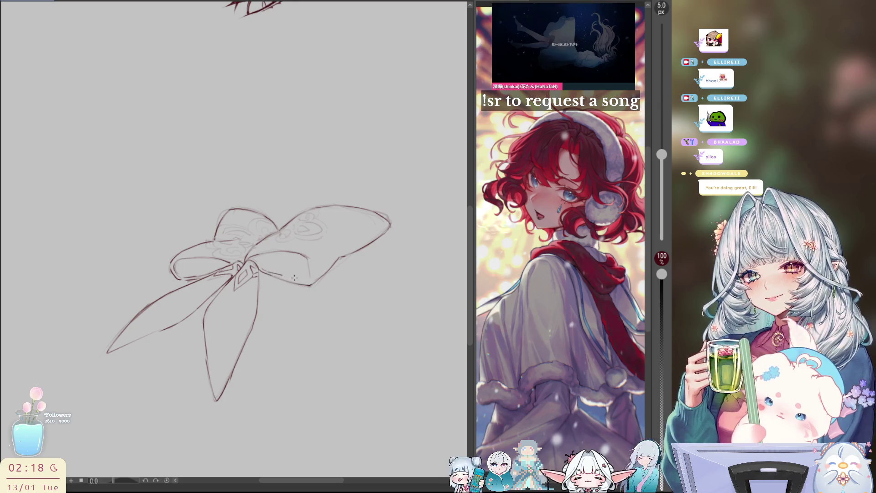
drag(267, 271, 309, 283)
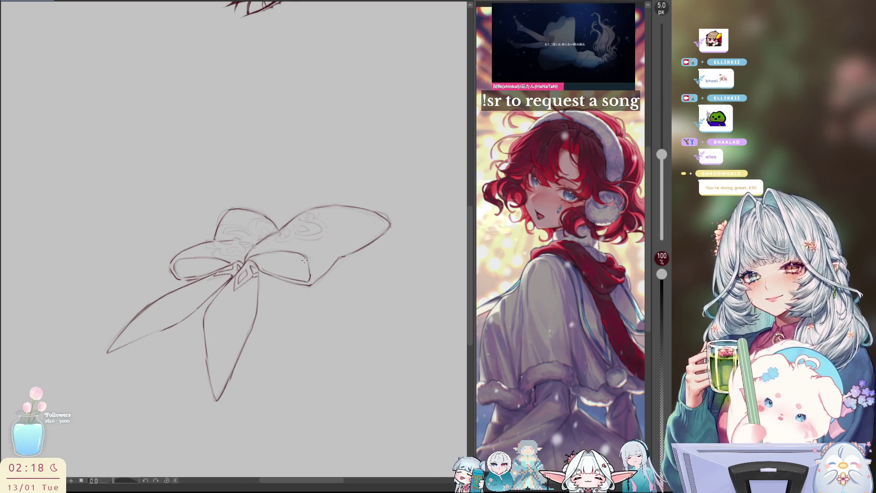
key(h)
mouse_move(178, 238)
mouse_down()
mouse_move(144, 233)
mouse_move(139, 219)
mouse_move(164, 225)
mouse_up()
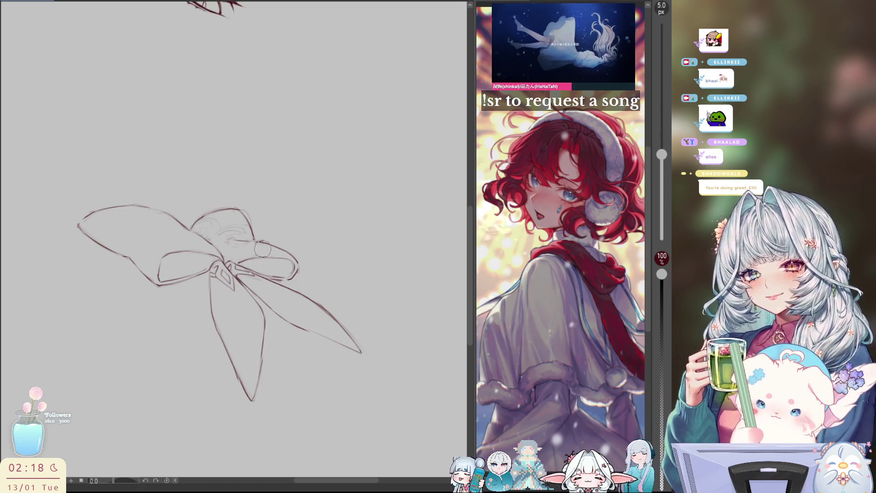
key(h)
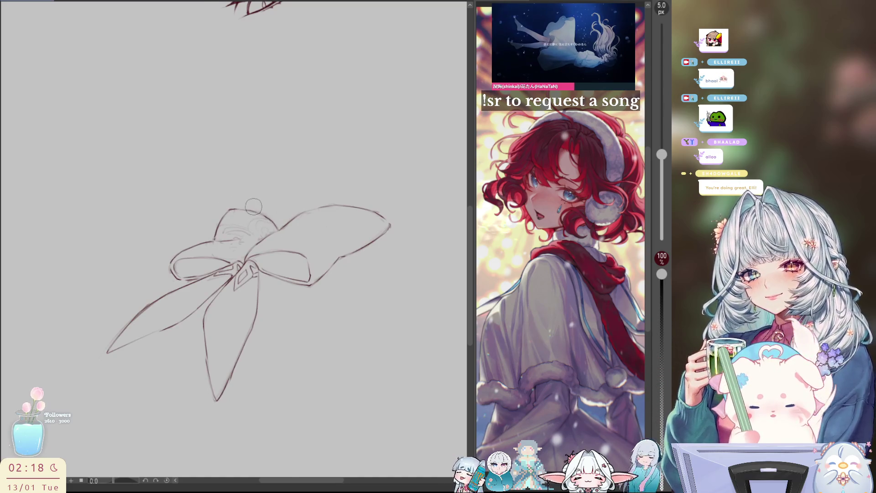
key(h)
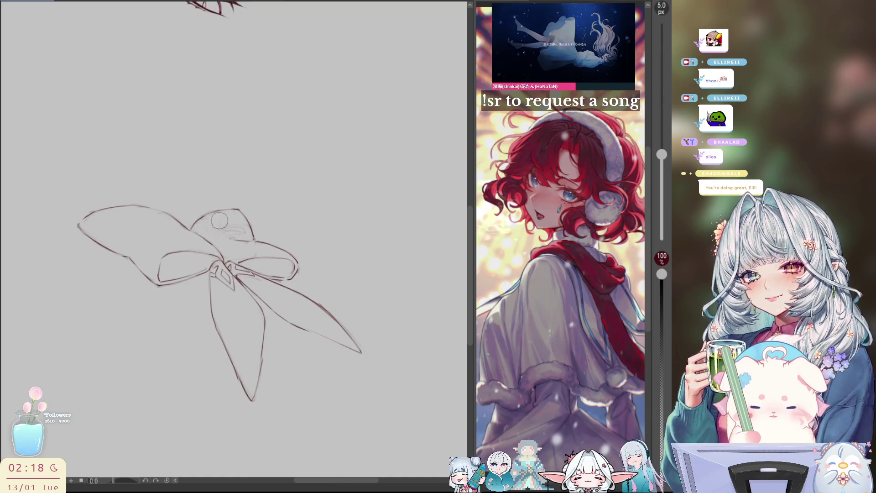
drag(235, 241, 253, 240)
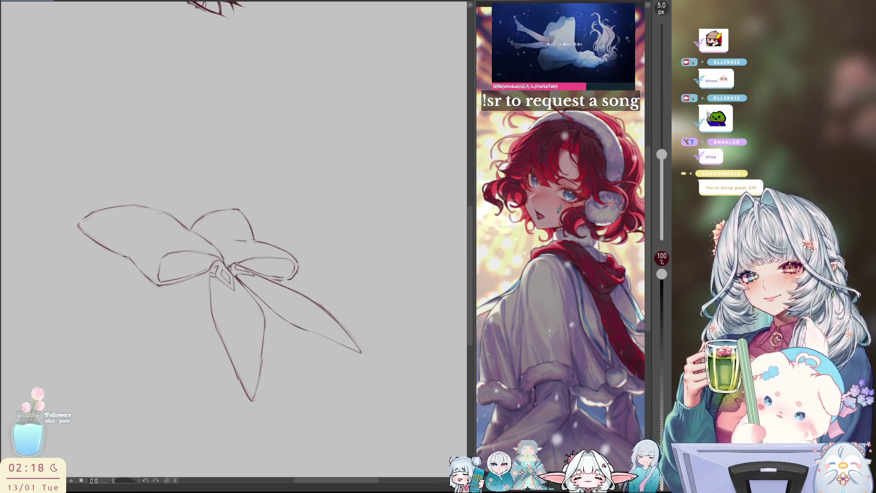
key(h)
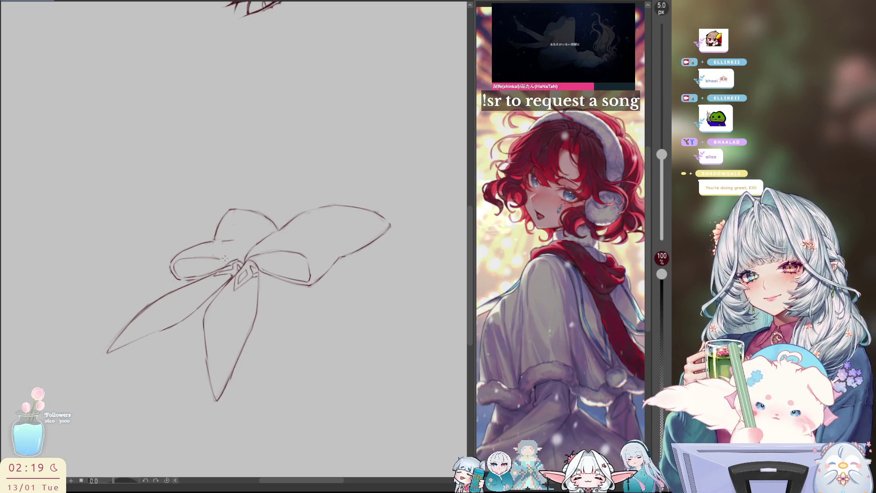
Connect a bow lobe's lower edge to the lower loop, check it mirrored, and fit the canvas.
key(h)
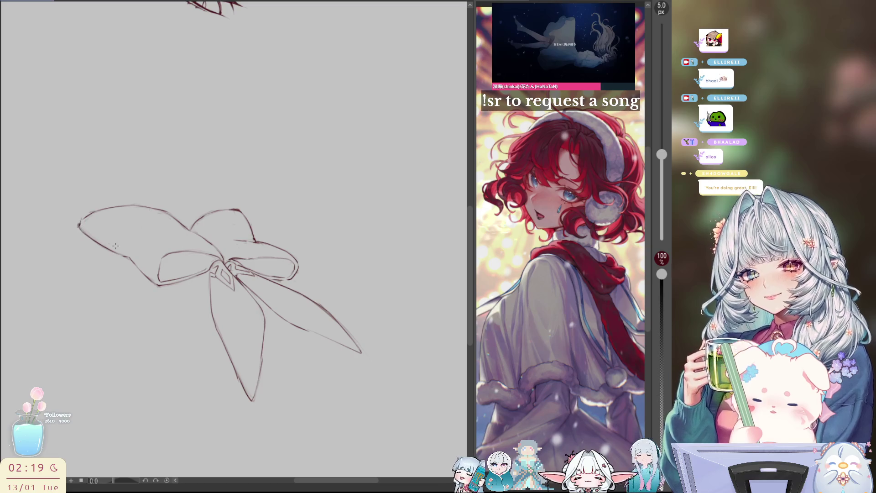
drag(132, 258, 153, 283)
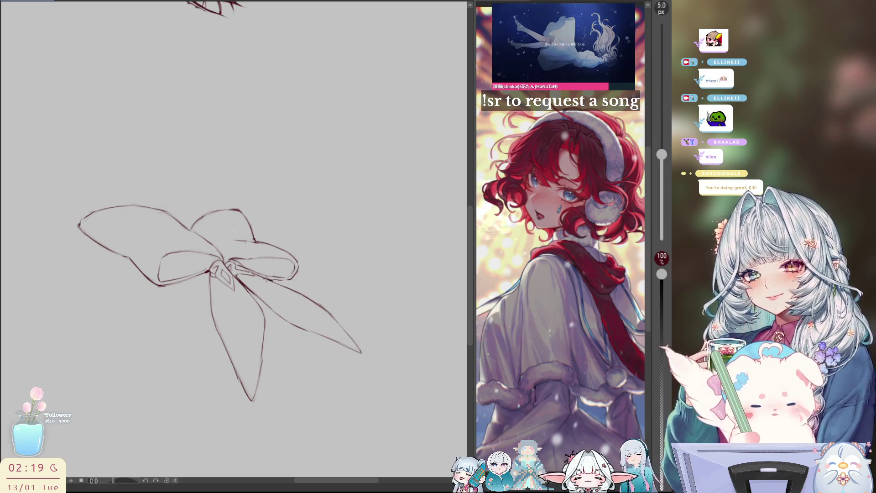
key(h)
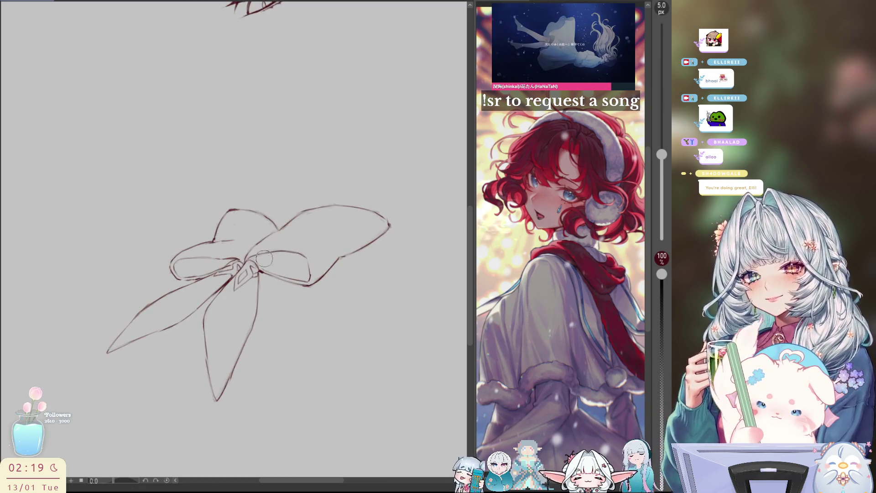
key(h)
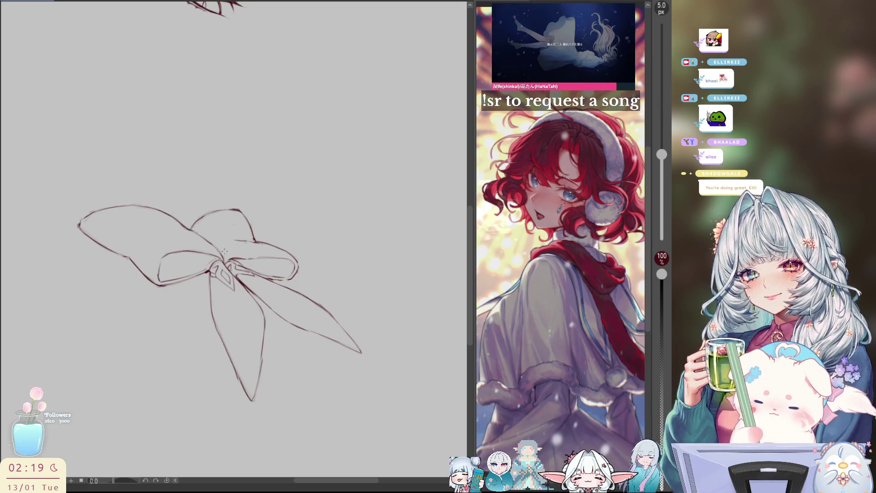
key(h)
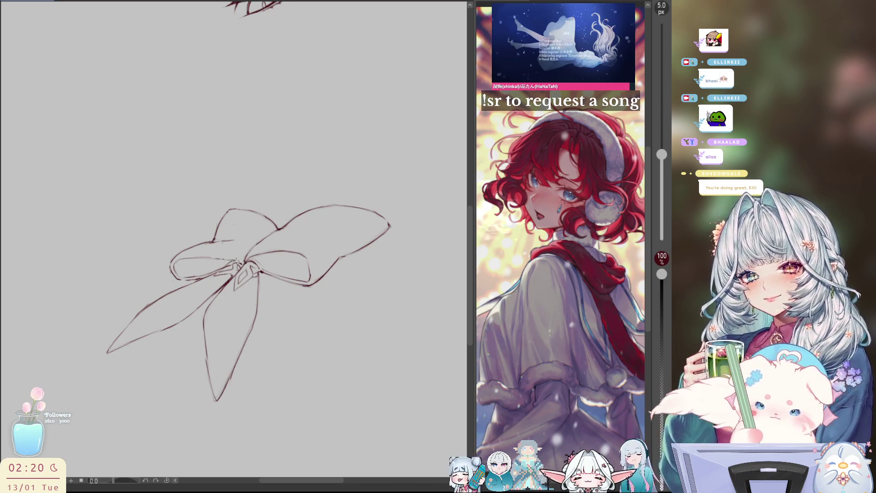
key(h)
key(h)
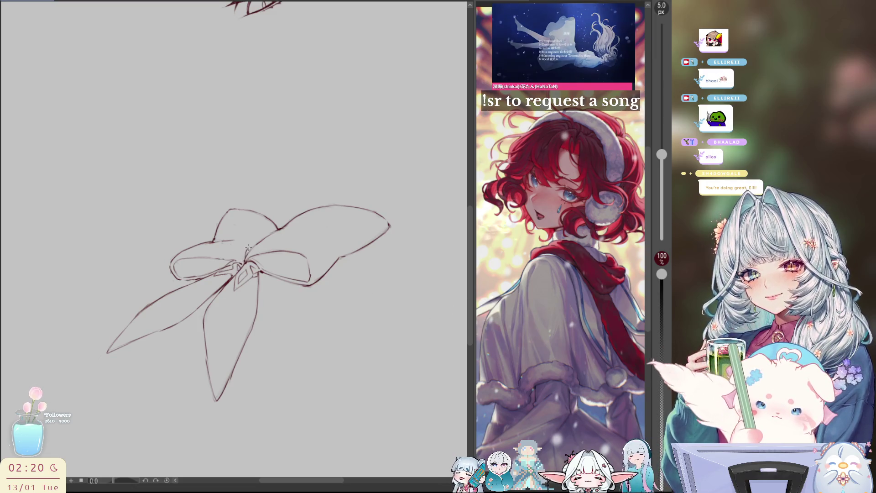
key(h)
key(ctrl+0)
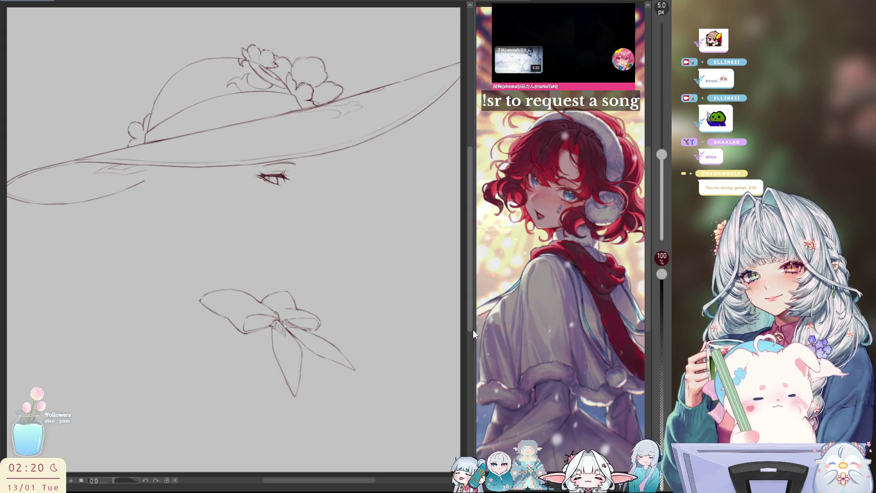
key(ctrl+z)
Zoom onto the bow and draw a small ornament curl in its centre knot.
scroll(360, 262, up, 5)
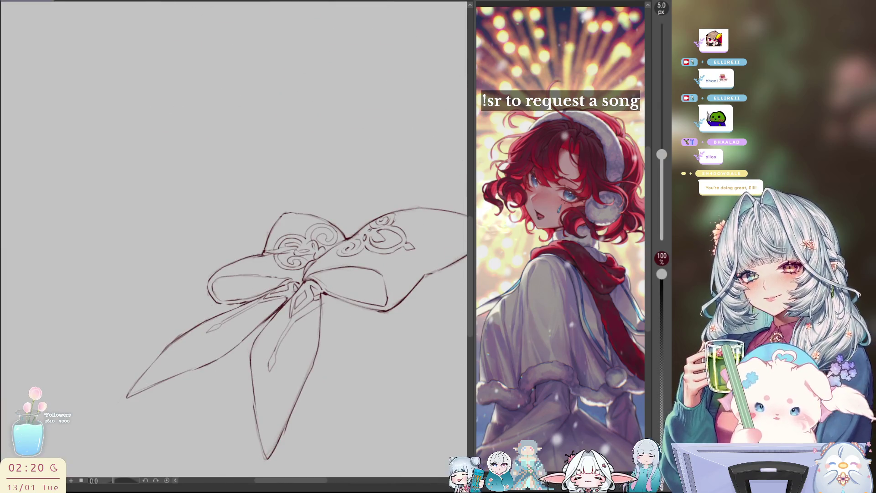
drag(368, 320, 314, 348)
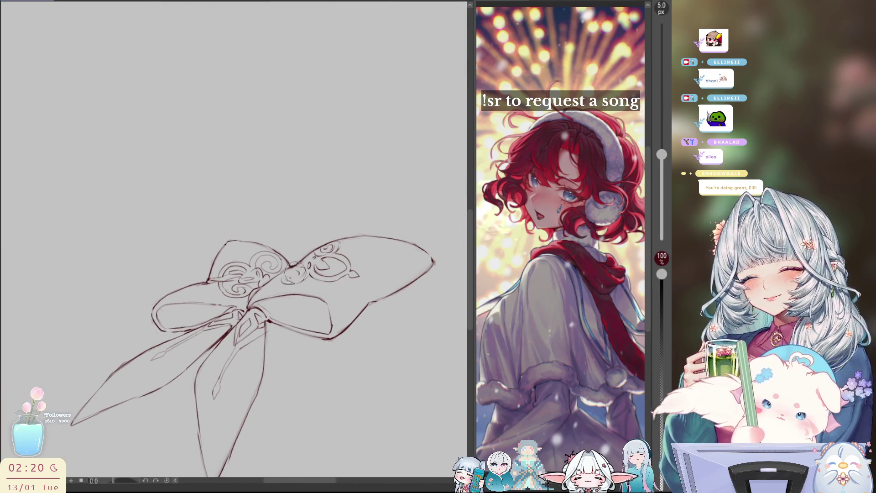
drag(290, 275, 284, 272)
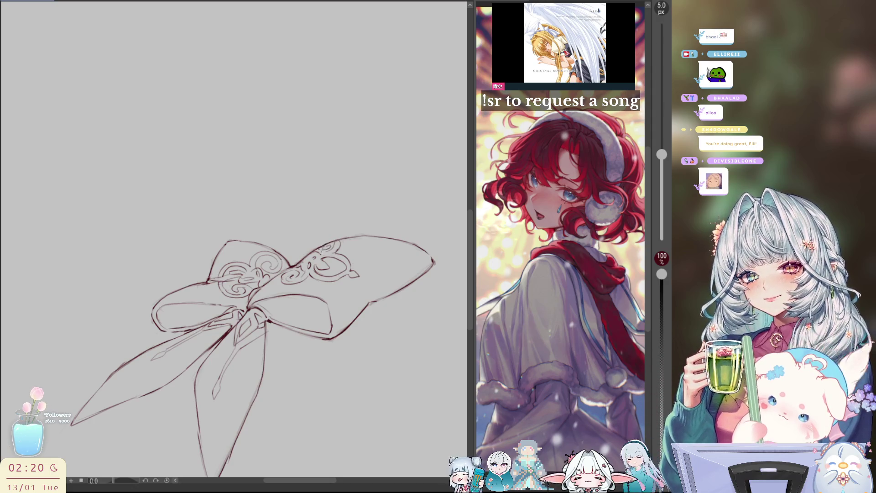
key(h)
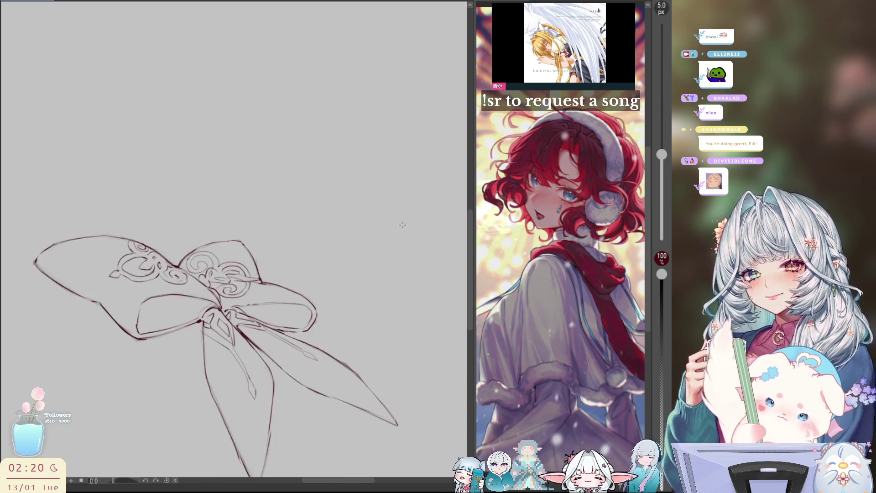
key(h)
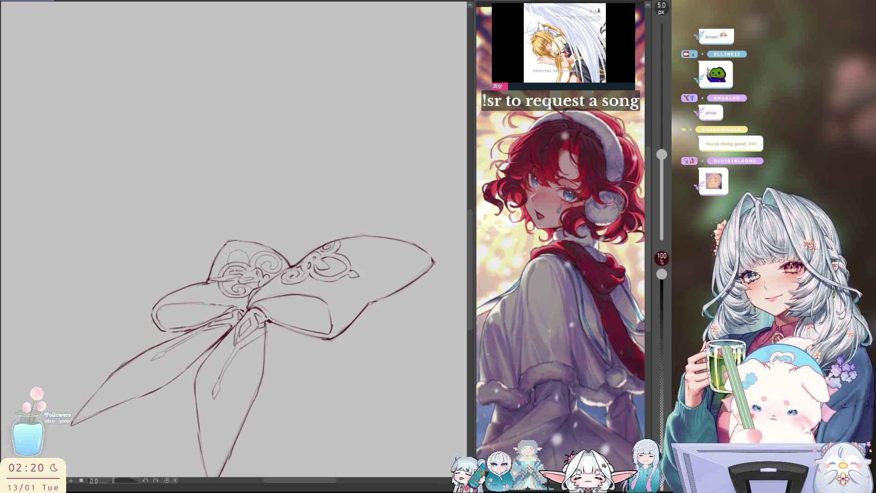
Sketch ornament strokes around the swirl and refine the ribbon knot, then reset rotation and fit the canvas.
drag(255, 257, 356, 296)
mouse_move(182, 240)
mouse_down()
mouse_move(201, 258)
mouse_move(192, 262)
mouse_move(219, 274)
mouse_move(210, 281)
mouse_up()
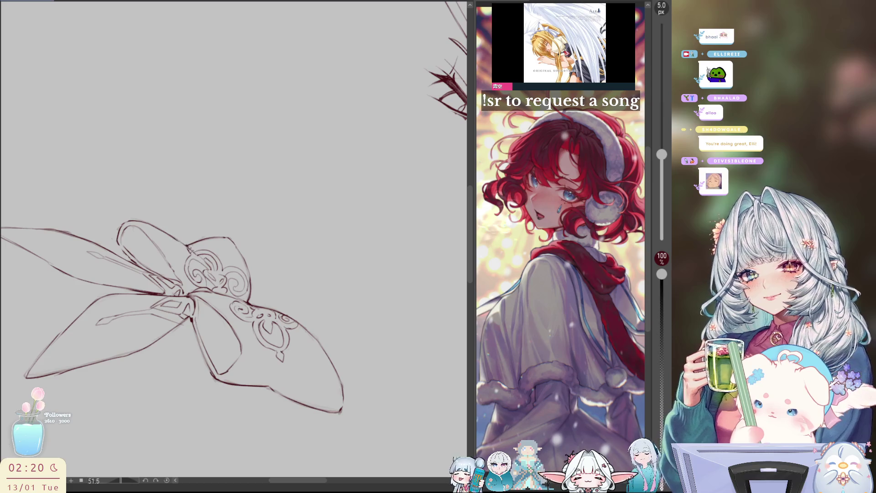
key(ctrl+@)
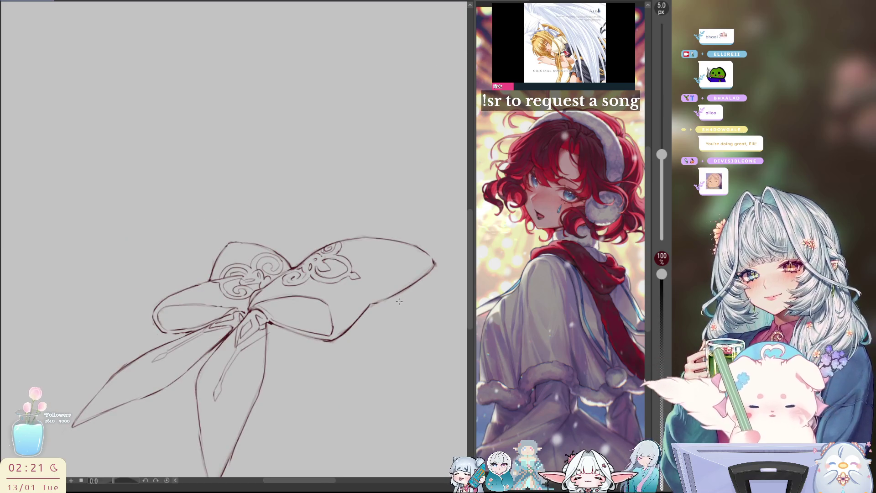
mouse_move(249, 267)
mouse_down()
mouse_move(267, 279)
mouse_move(255, 292)
mouse_up()
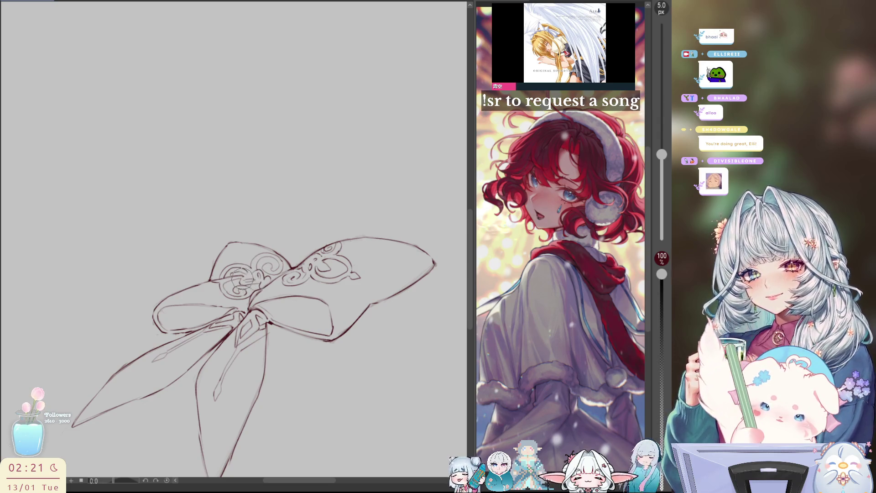
key(ctrl+0)
scroll(439, 261, up, 5)
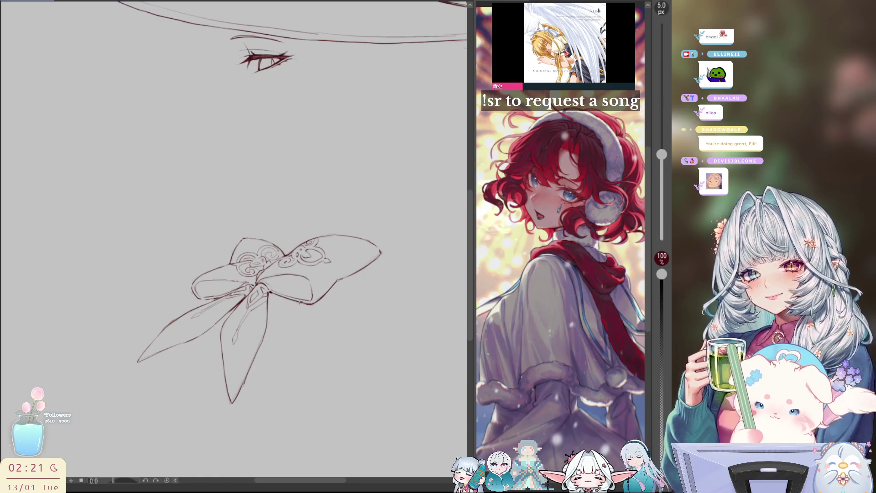
key(h)
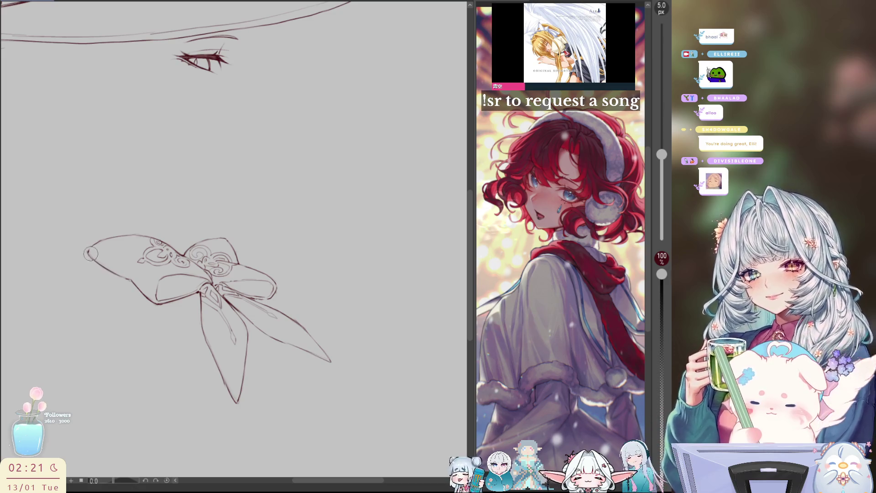
key(h)
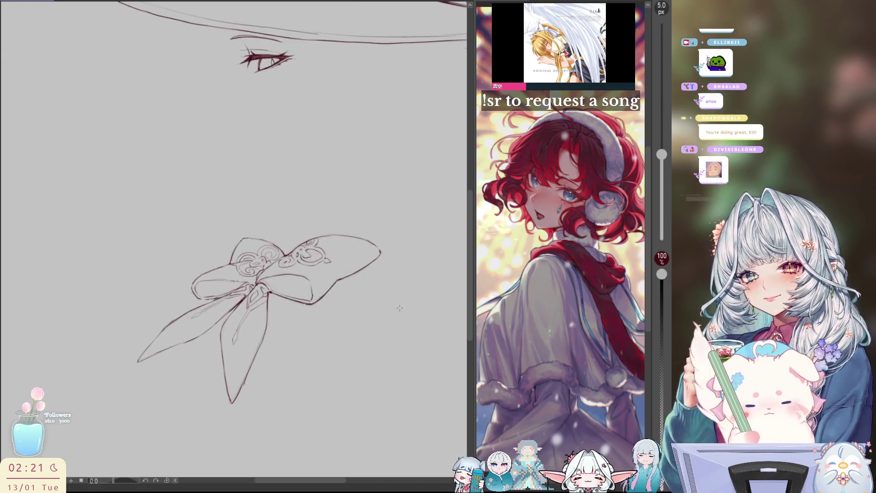
mouse_move(395, 293)
mouse_down()
mouse_move(351, 319)
mouse_move(187, 344)
mouse_move(203, 391)
mouse_up()
key(ctrl+@)
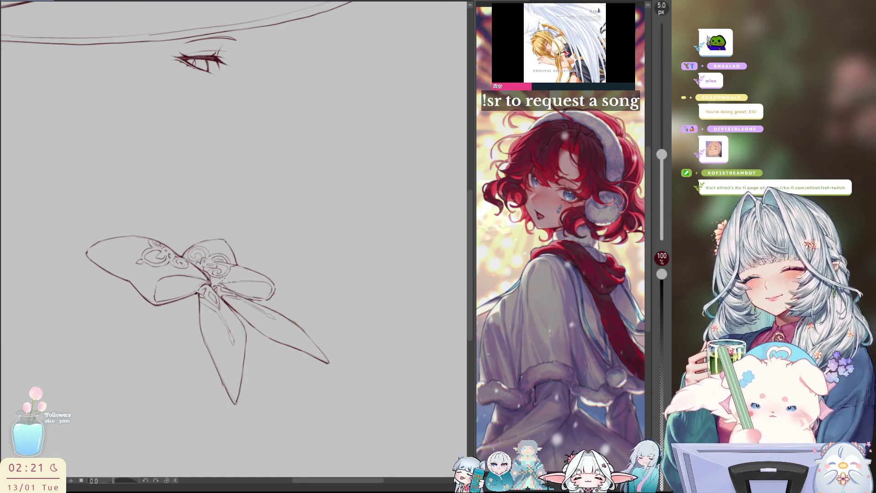
key(h)
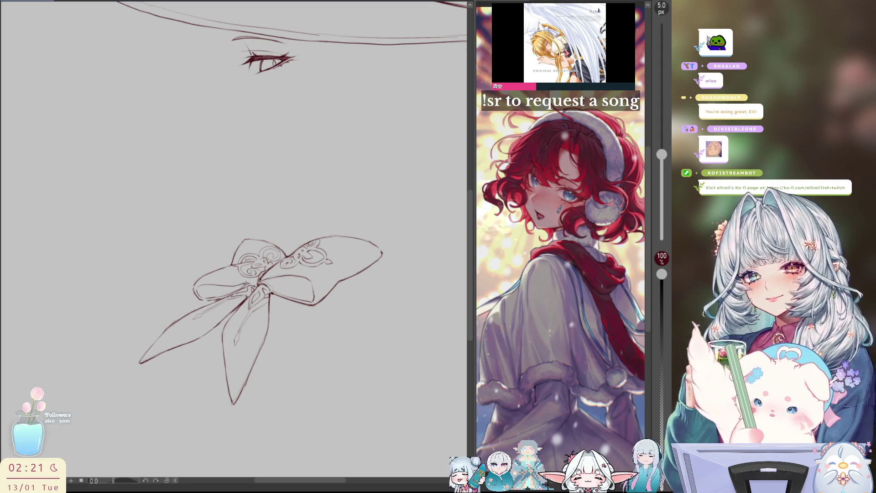
key(h)
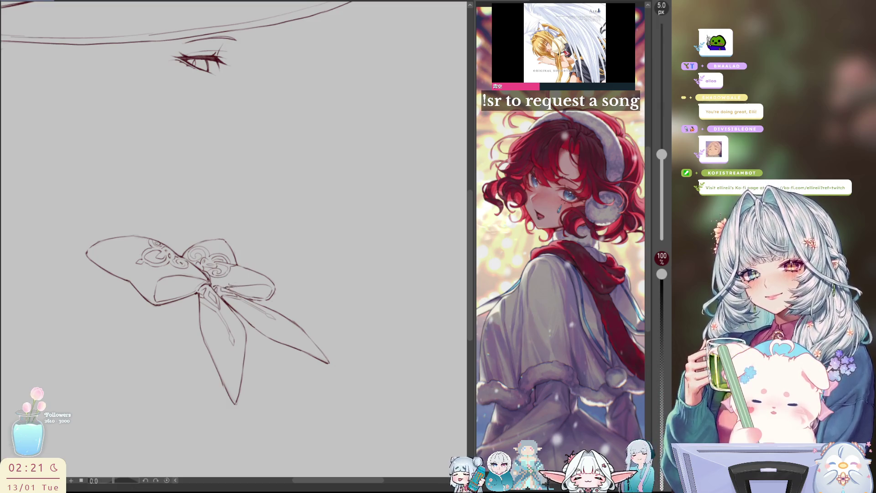
Fit the canvas and discard a trial stroke along the bow's left blade.
key(h)
key(ctrl+0)
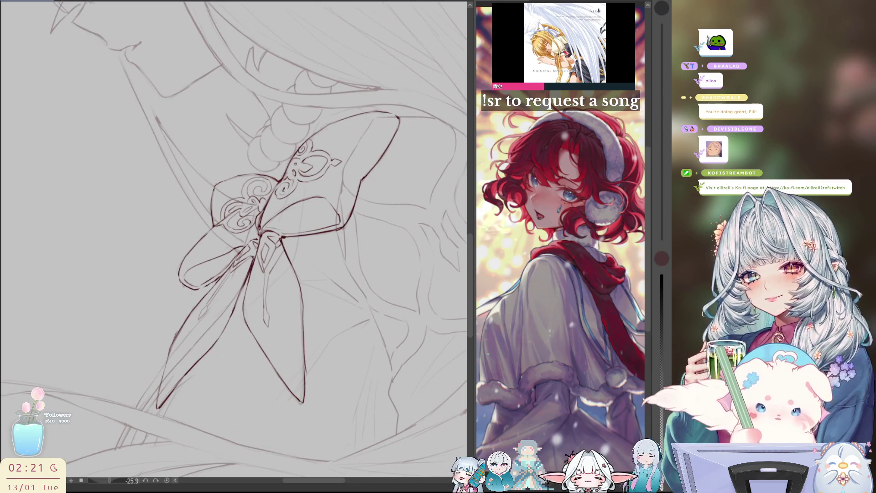
drag(662, 258, 662, 273)
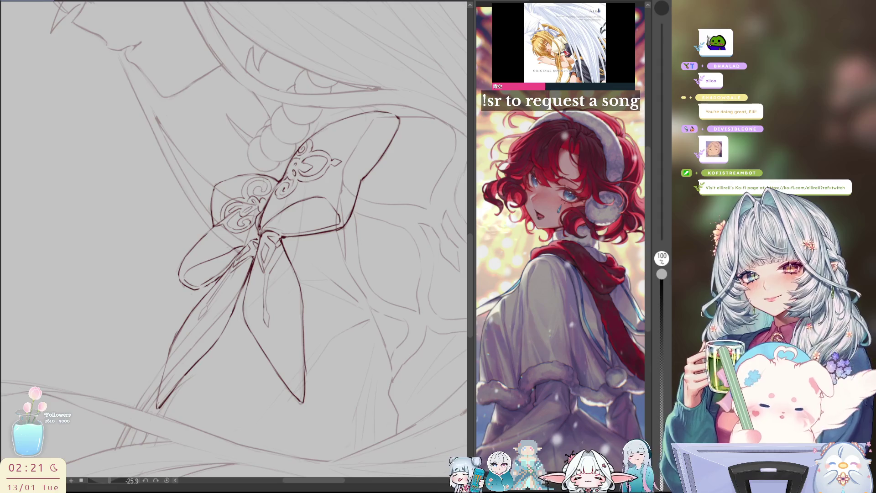
drag(212, 305, 159, 392)
key(ctrl+z)
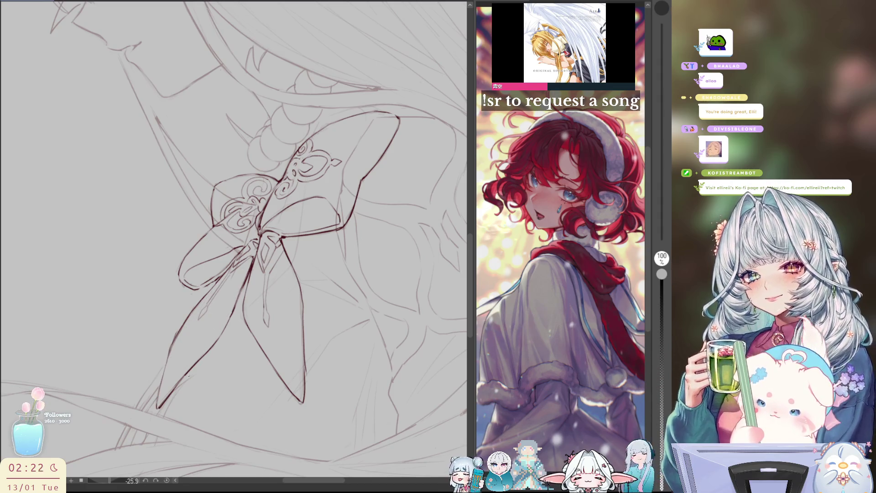
Set the brush to 5.0 px, discard a trial line on the bow's right side, and reset rotation.
key(p)
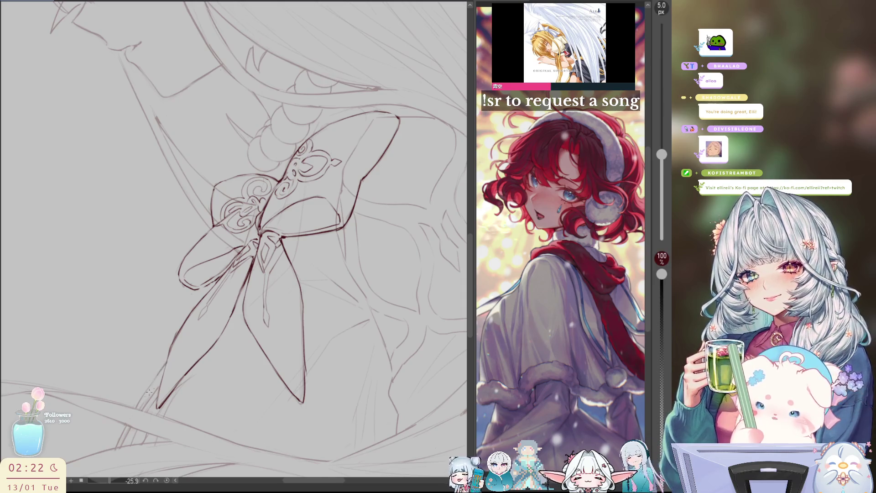
drag(306, 329, 310, 411)
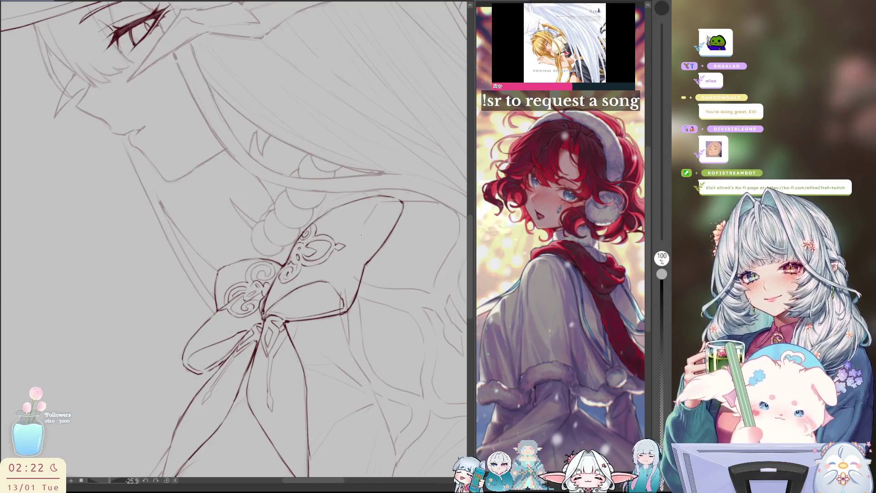
drag(352, 249, 328, 305)
key(ctrl+z)
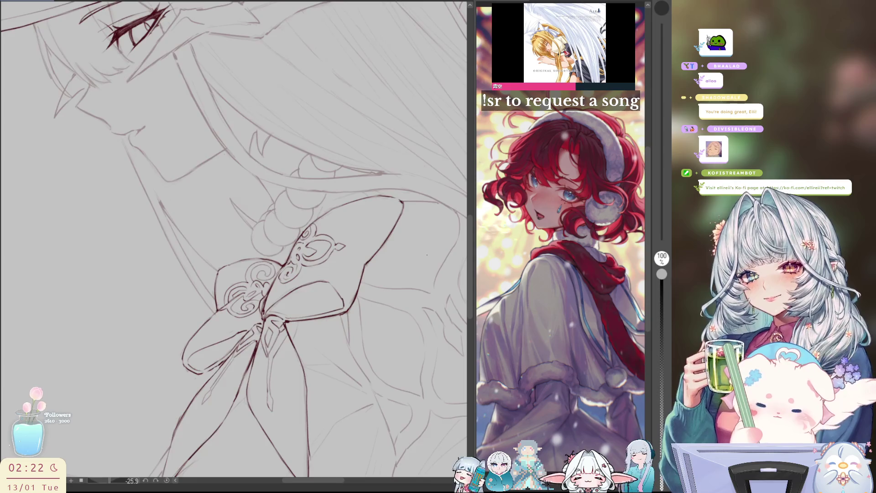
key(ctrl+at)
scroll(382, 247, down, 3)
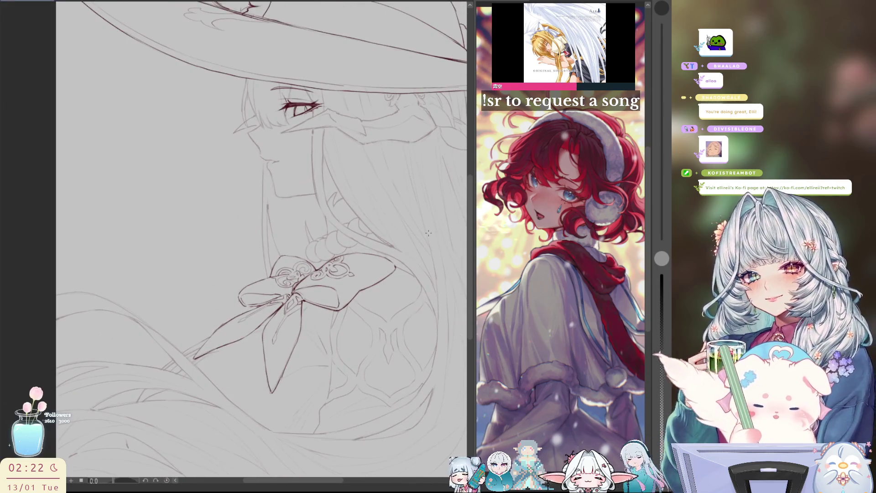
Set the inking brush to 7.0 px and ink a darker dark-red line in the lower hair.
key(p)
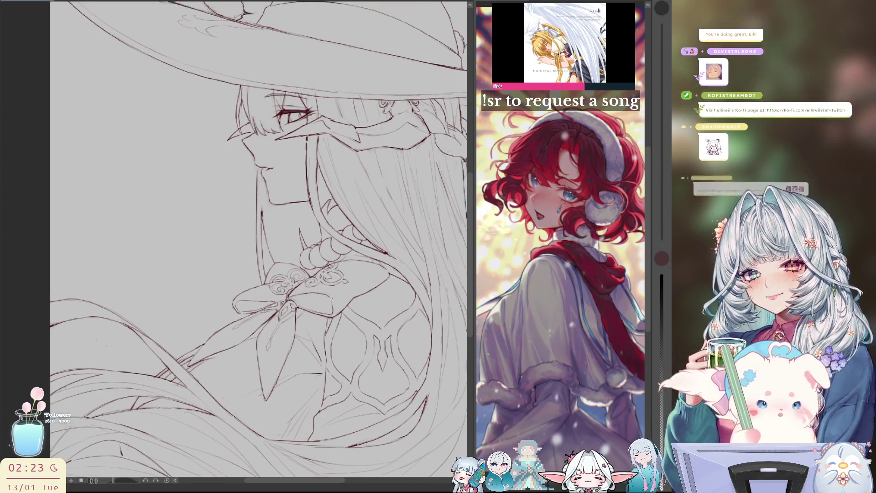
drag(273, 228, 267, 230)
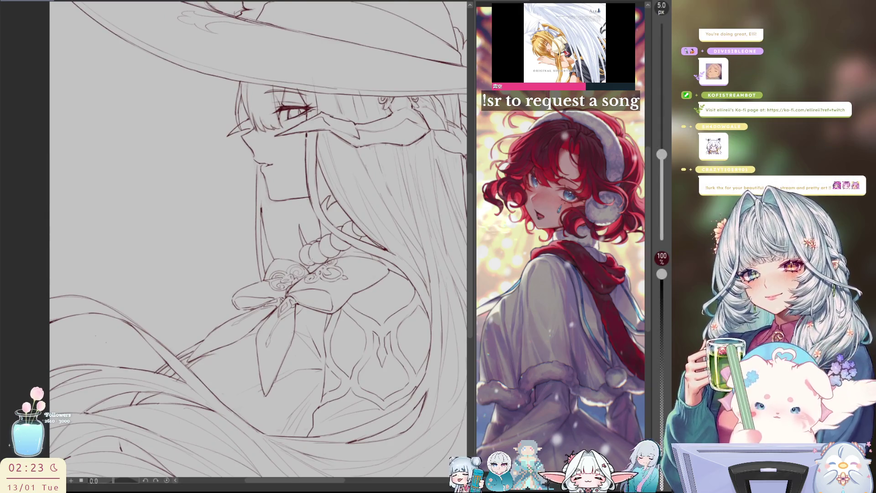
key(h)
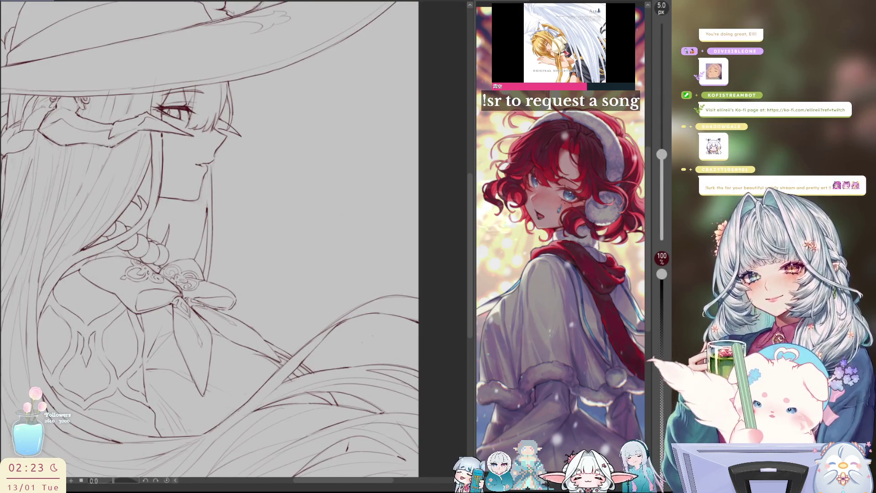
key(h)
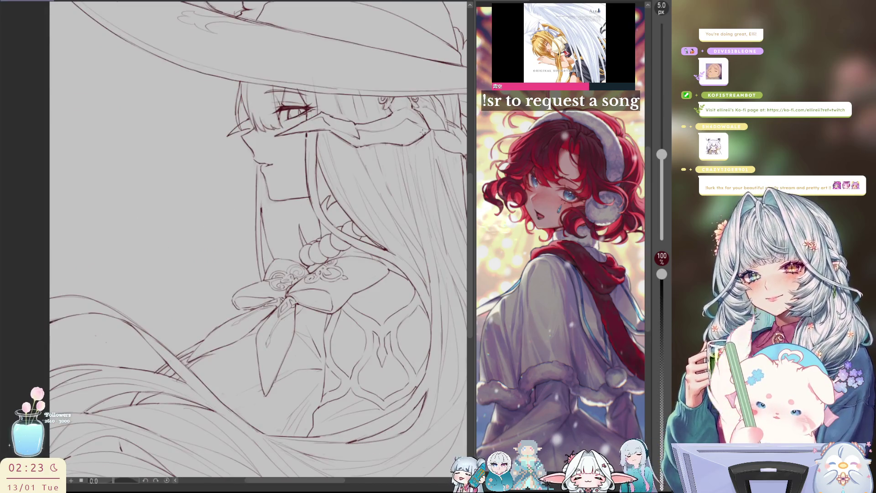
key(bracketright)
key(bracketright)
mouse_move(256, 247)
mouse_down()
mouse_move(196, 235)
mouse_move(178, 219)
mouse_up()
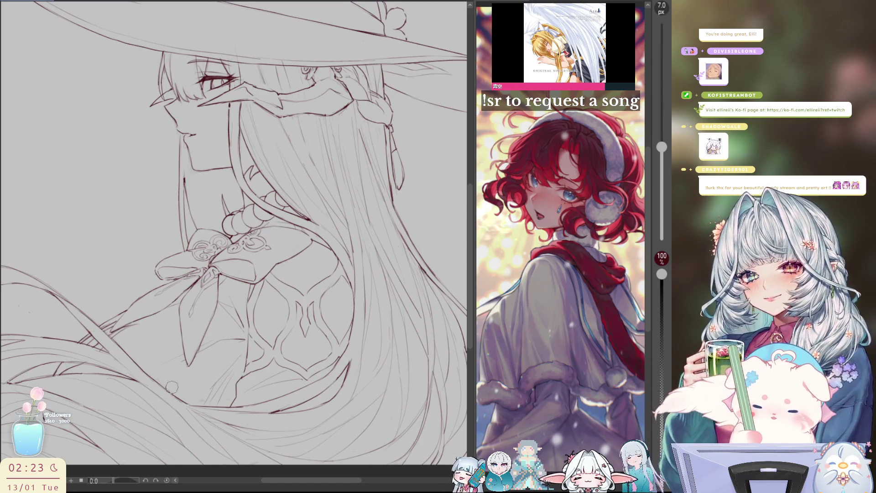
drag(185, 402, 257, 411)
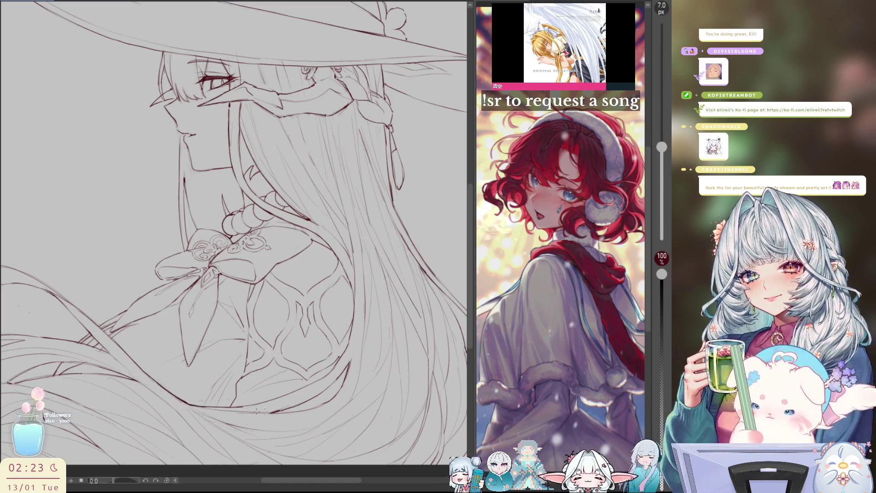
mouse_move(375, 226)
mouse_down()
mouse_move(116, 365)
mouse_move(200, 403)
mouse_up()
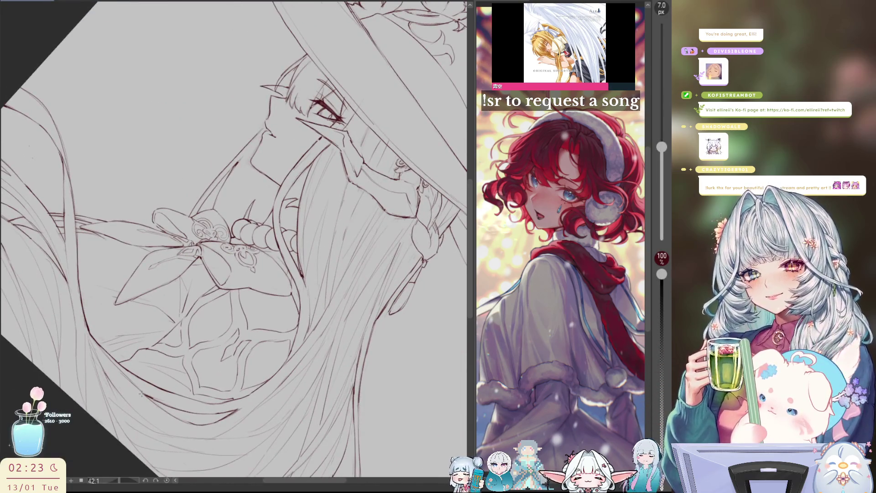
Ink the chin line in dark red, going over it a second time.
drag(140, 394, 188, 422)
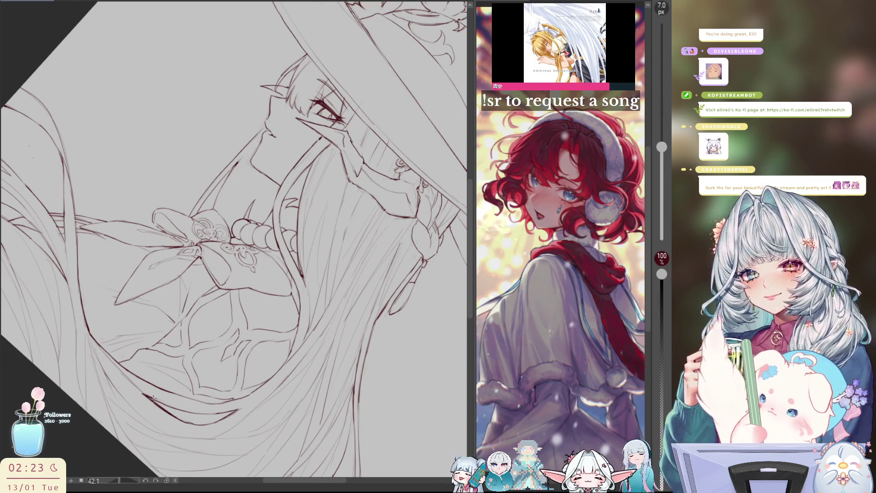
drag(154, 399, 203, 416)
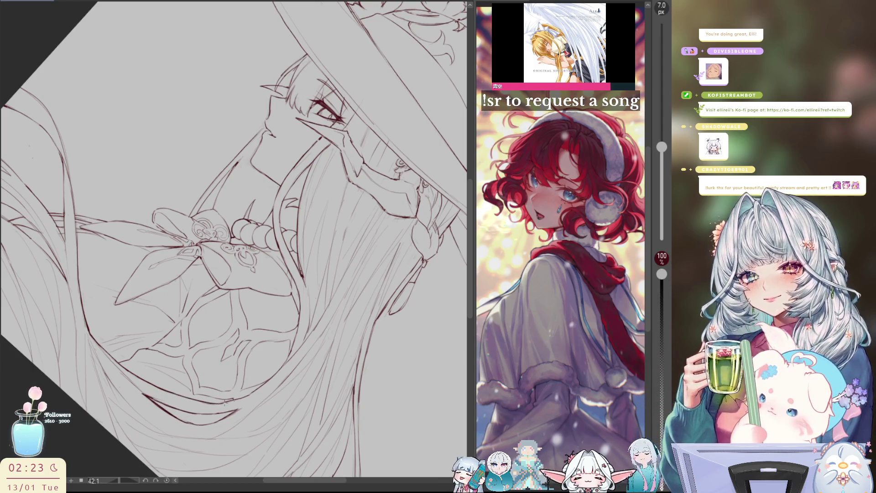
key(h)
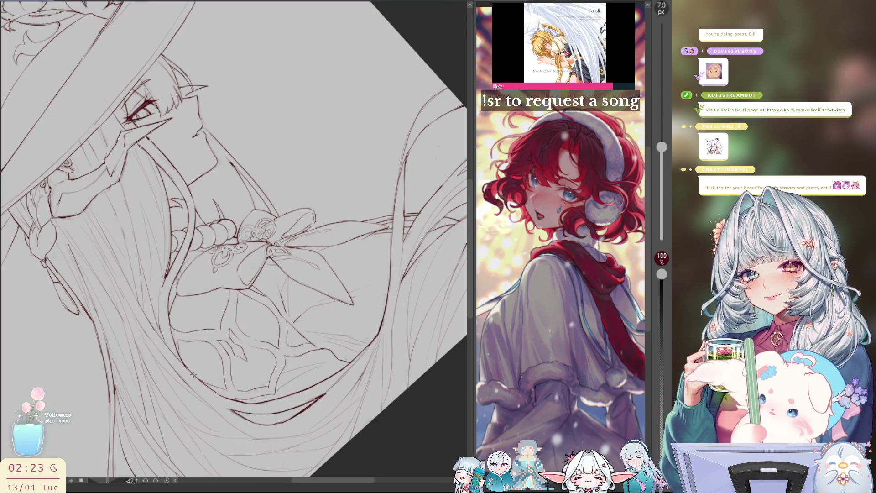
scroll(270, 316, down, 5)
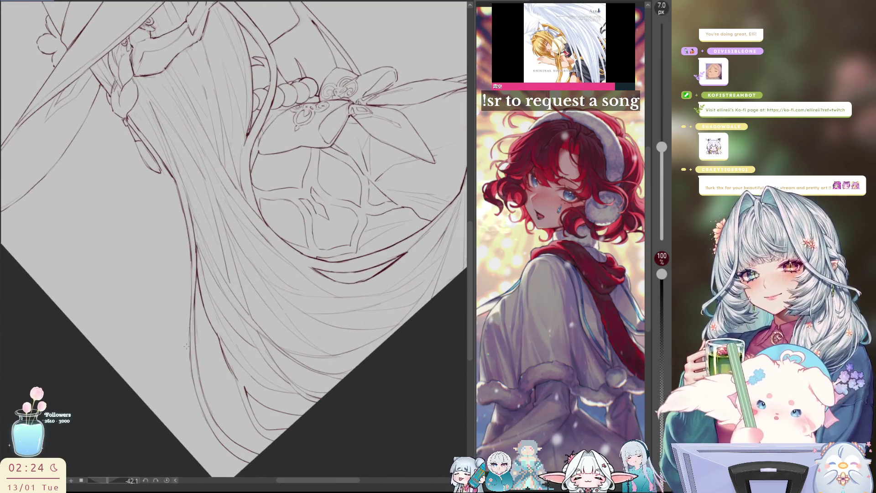
Ink the outer hair strand edge down through the lower strands.
drag(196, 280, 192, 344)
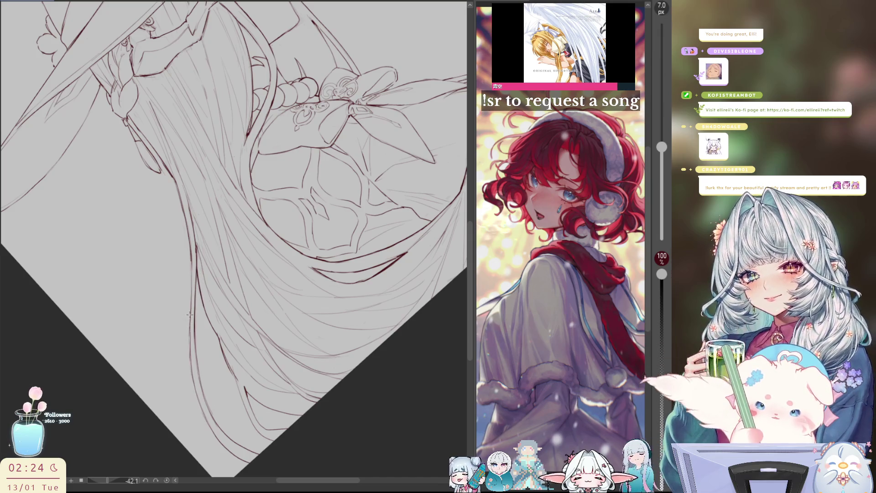
mouse_move(191, 331)
mouse_down()
mouse_move(204, 416)
mouse_move(226, 449)
mouse_move(250, 464)
mouse_move(252, 453)
mouse_up()
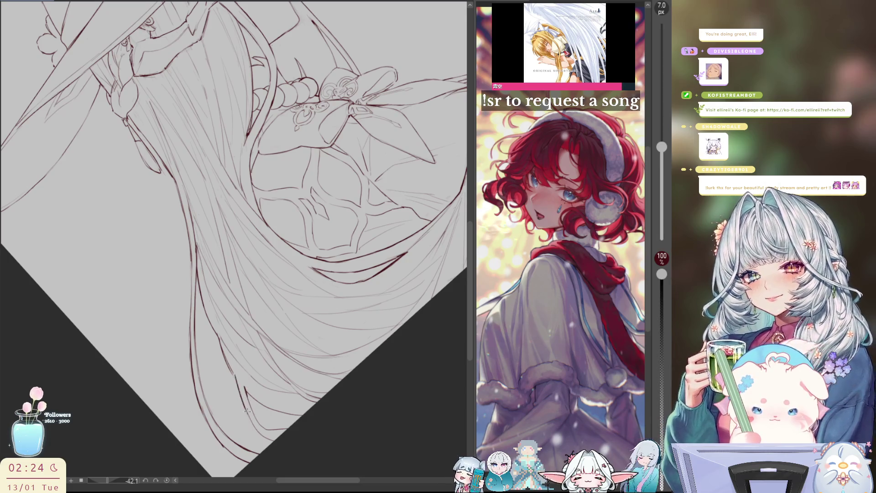
mouse_move(245, 387)
mouse_down()
mouse_move(254, 424)
mouse_move(278, 441)
mouse_up()
mouse_move(245, 391)
mouse_down()
mouse_move(256, 416)
mouse_move(287, 429)
mouse_up()
drag(246, 391, 303, 416)
key(ctrl+z)
Add short strokes along the hair edge, redrawing misplaced ones, and reset the view upright.
drag(221, 353, 237, 377)
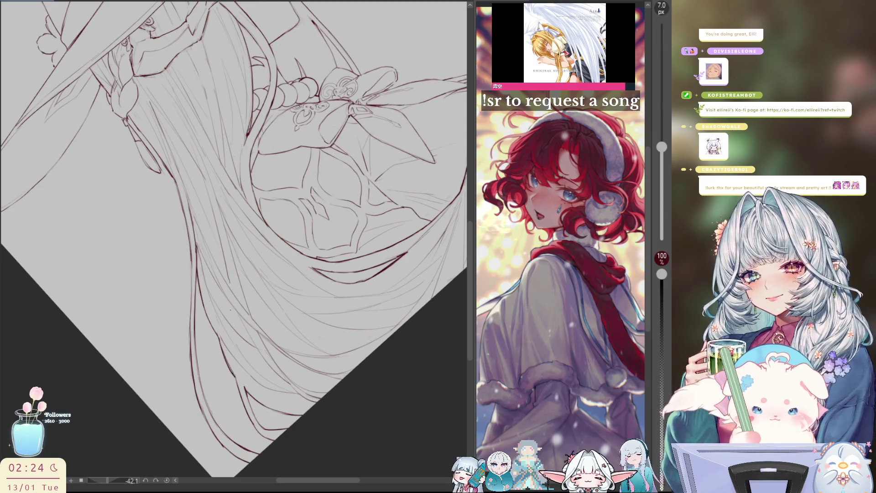
mouse_move(230, 319)
mouse_down()
mouse_move(251, 379)
mouse_move(206, 355)
mouse_up()
mouse_move(210, 321)
mouse_down()
mouse_move(209, 388)
mouse_move(210, 379)
mouse_up()
key(ctrl+z)
drag(204, 262, 201, 283)
key(ctrl+z)
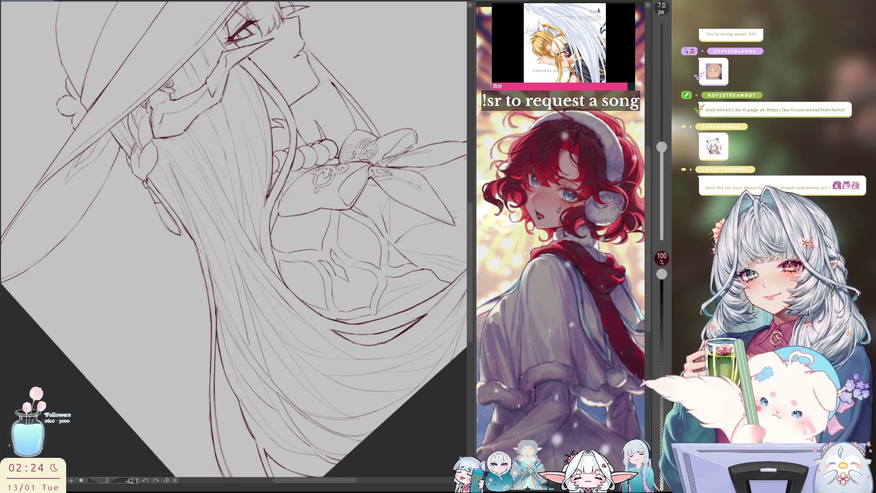
drag(209, 313, 191, 235)
key(ctrl+z)
key(ctrl+z)
key(ctrl+z)
mouse_move(204, 269)
mouse_down()
mouse_move(185, 227)
mouse_move(226, 273)
mouse_move(223, 237)
mouse_up()
key(ctrl+@)
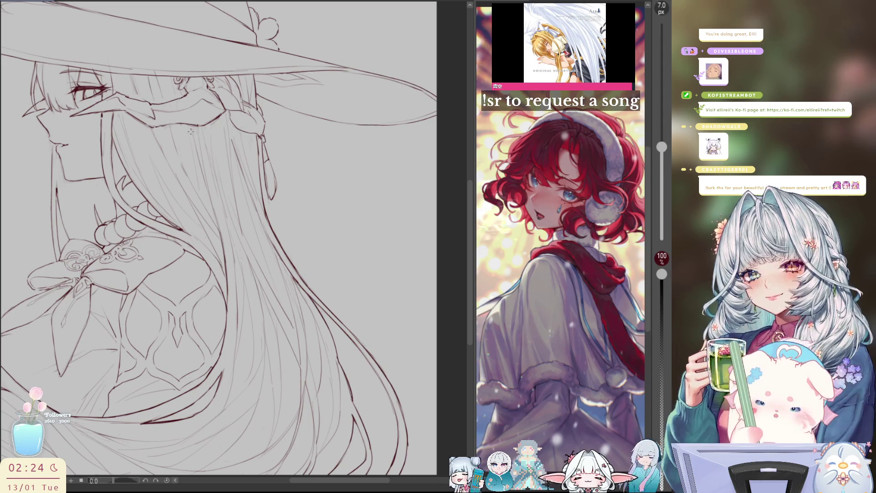
Add a faint stroke inside the hair and a short line along the veil edge beside the face.
drag(189, 150, 196, 129)
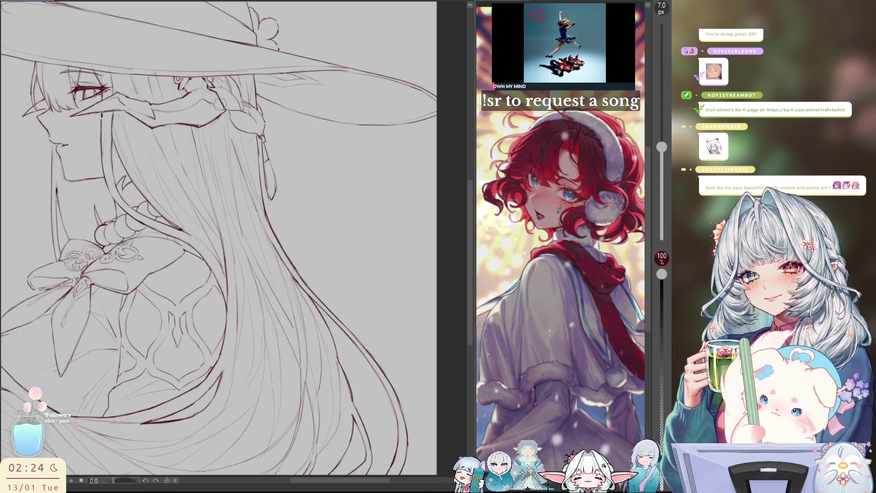
key(h)
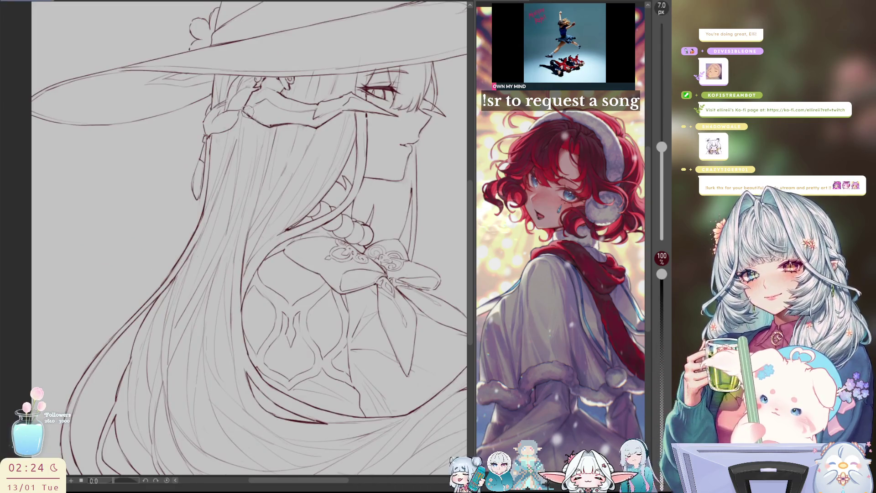
key(h)
key(ctrl+plus)
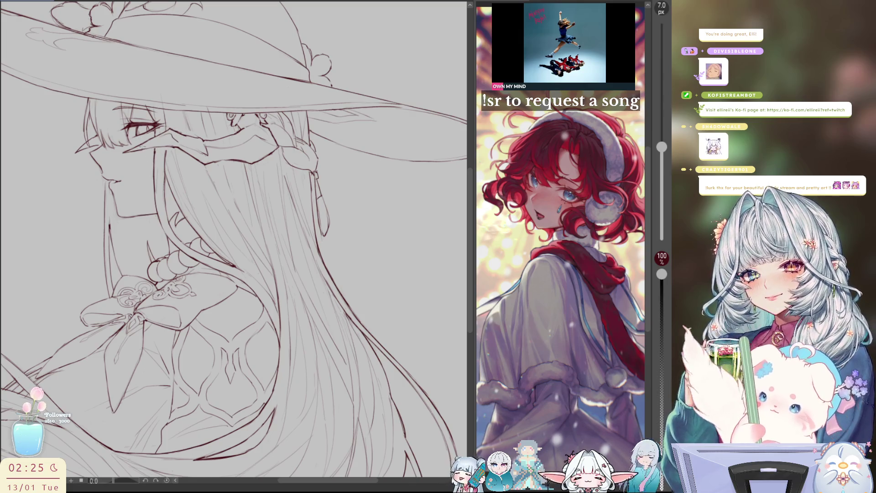
drag(155, 148, 158, 168)
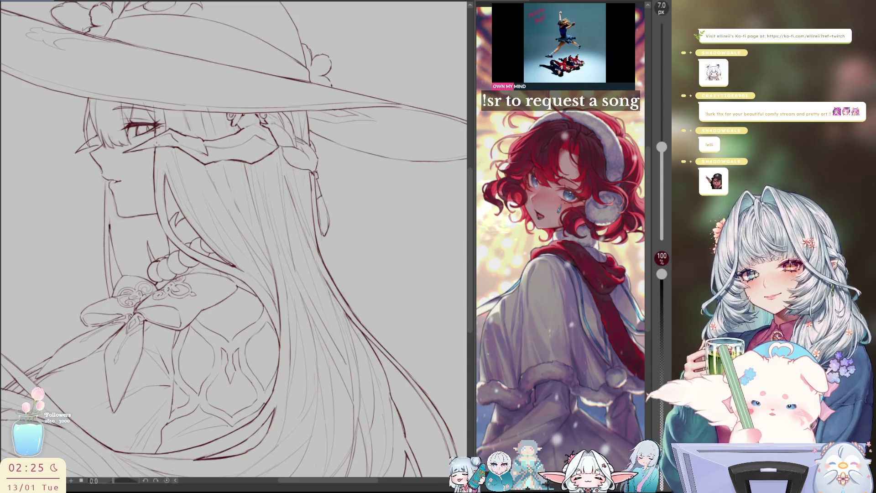
key(h)
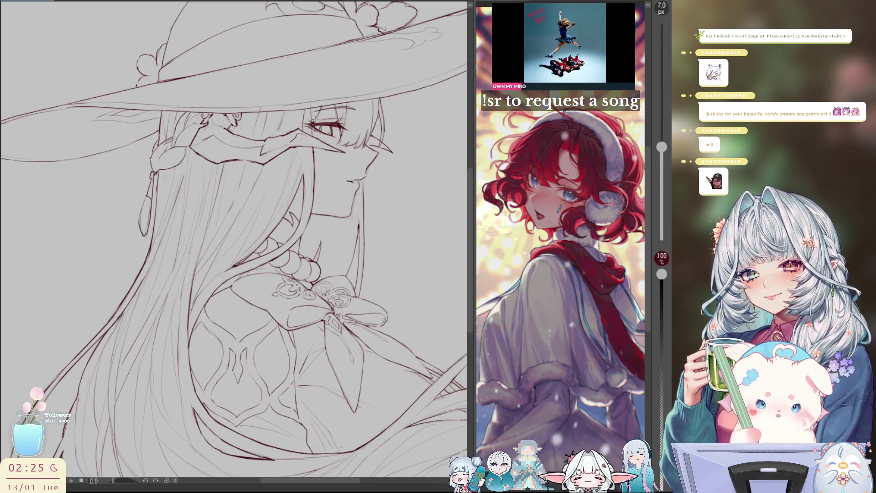
key(h)
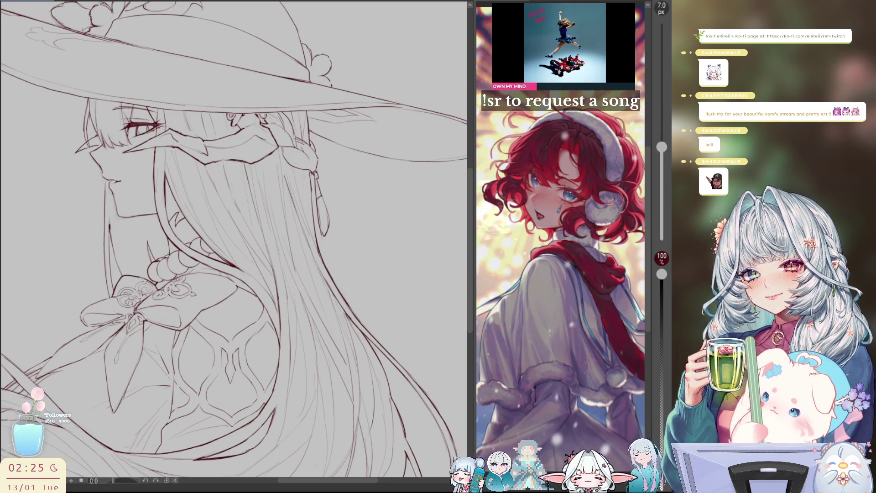
drag(136, 276, 282, 167)
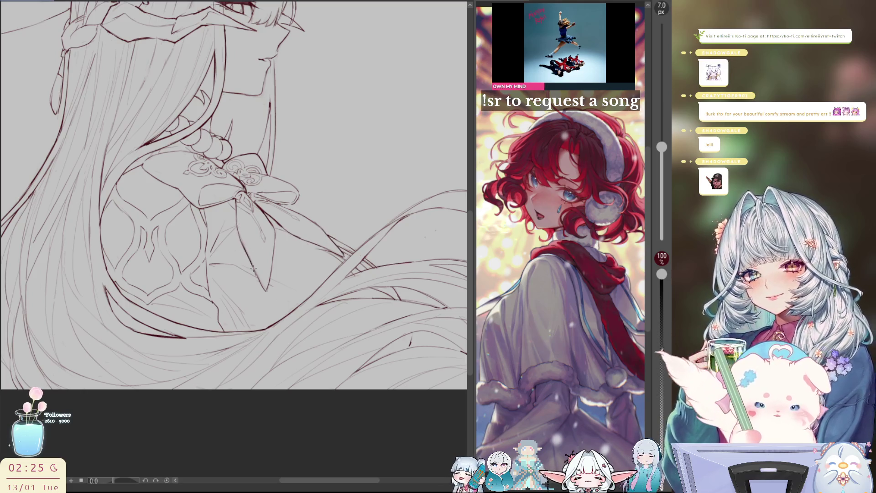
Toggle horizontal flip, briefly rotate the view and reset it upright, leaving the canvas mirrored.
key(h)
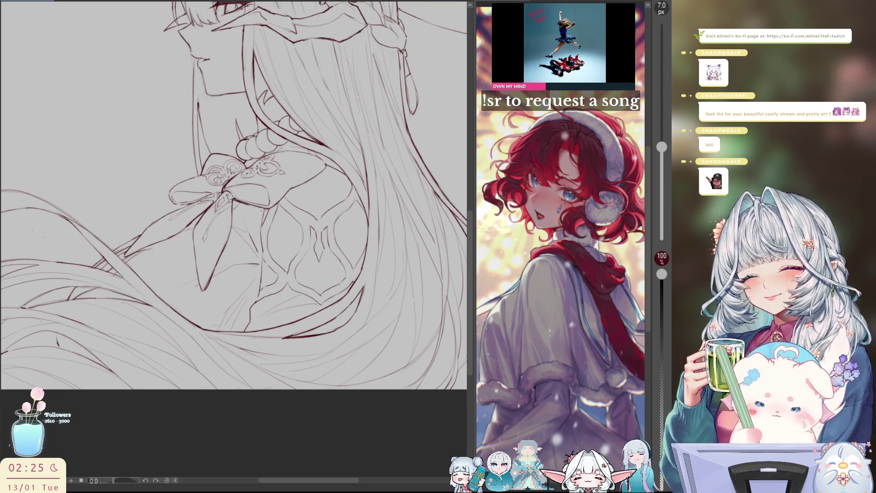
key(h)
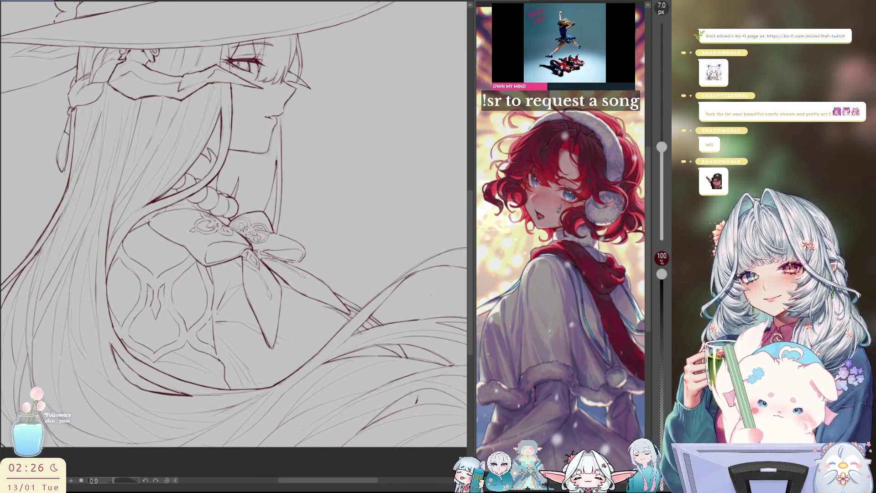
mouse_move(157, 216)
mouse_down()
mouse_move(342, 94)
mouse_move(283, 51)
mouse_up()
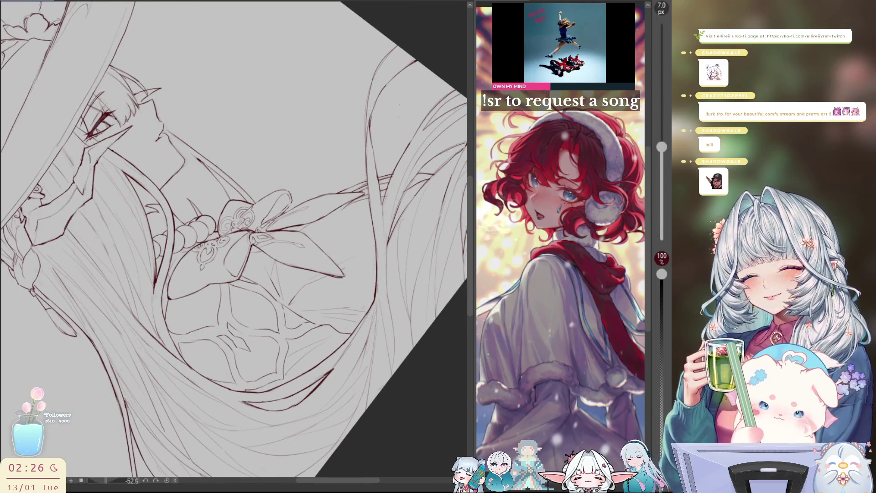
key(ctrl+at)
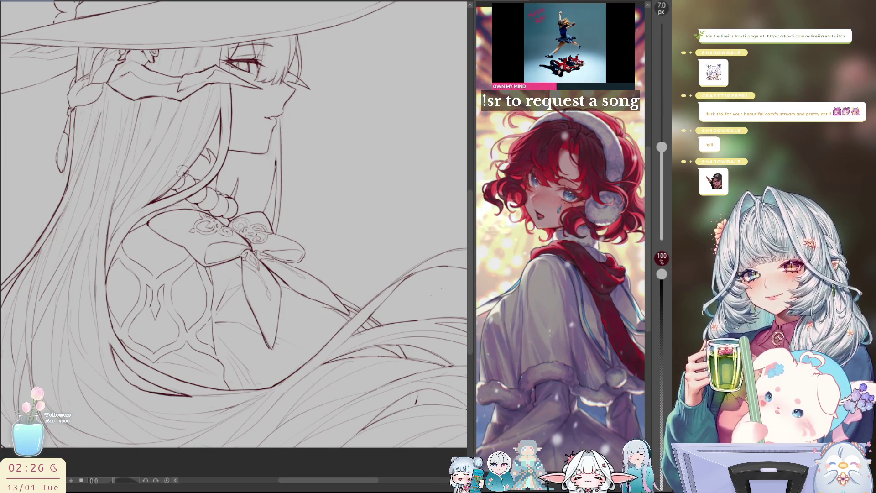
key(h)
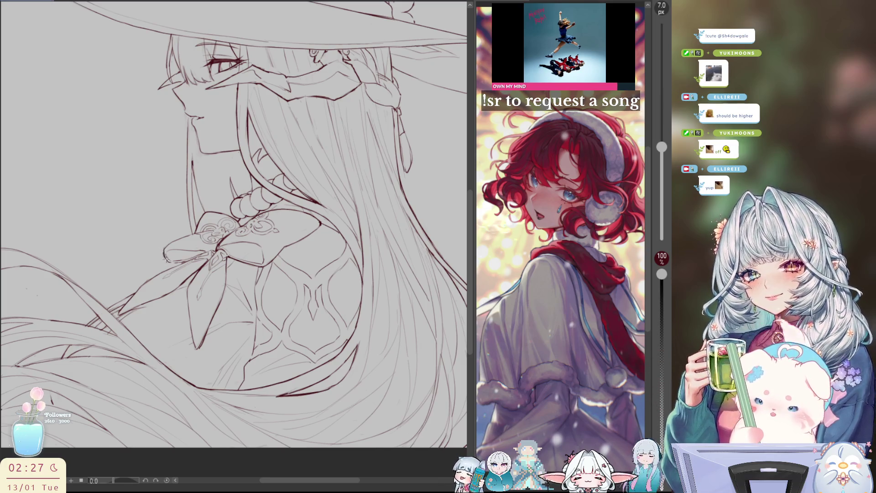
key(h)
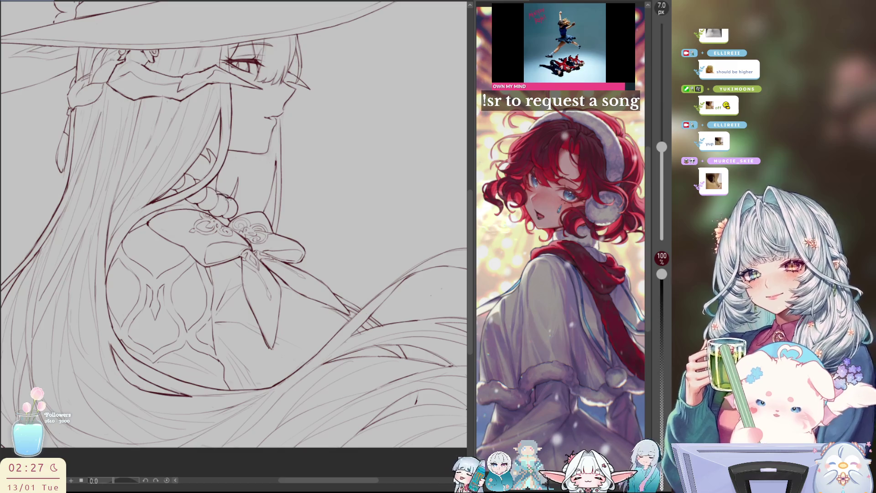
drag(227, 199, 242, 199)
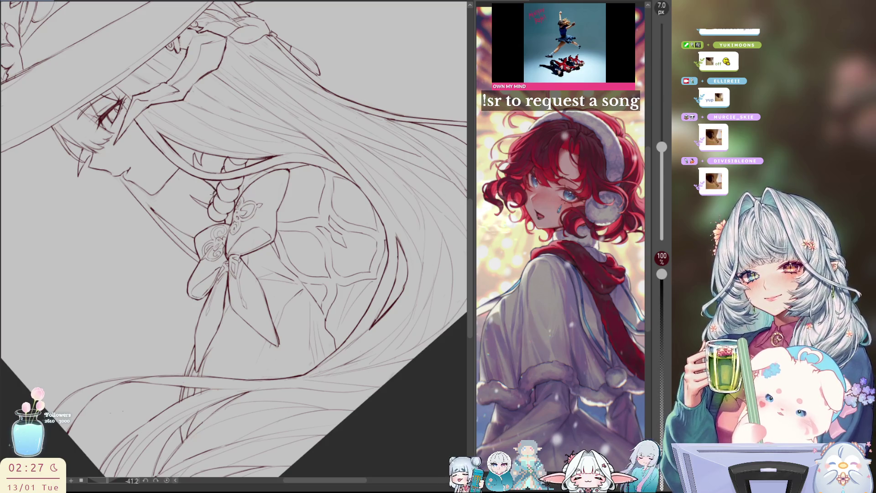
key(h)
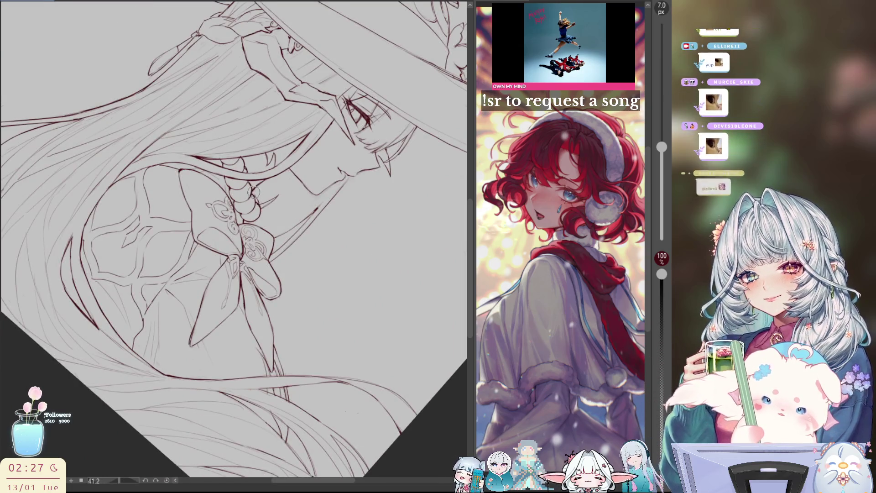
key(h)
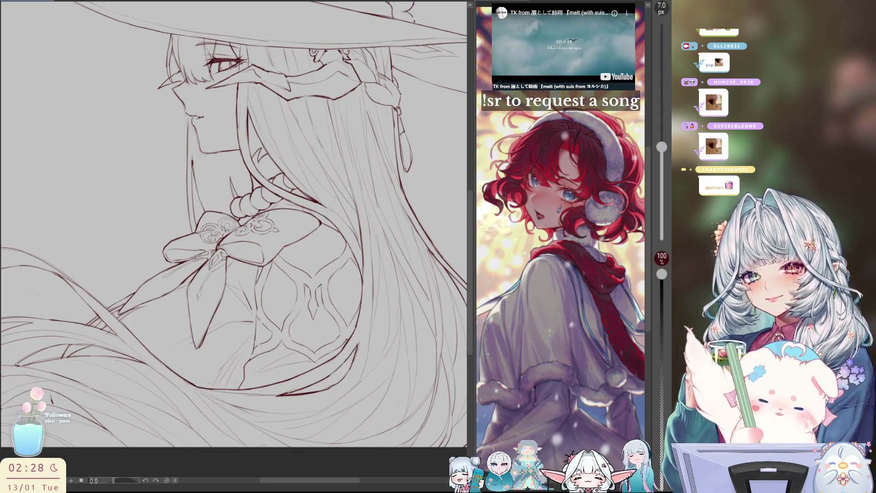
key(h)
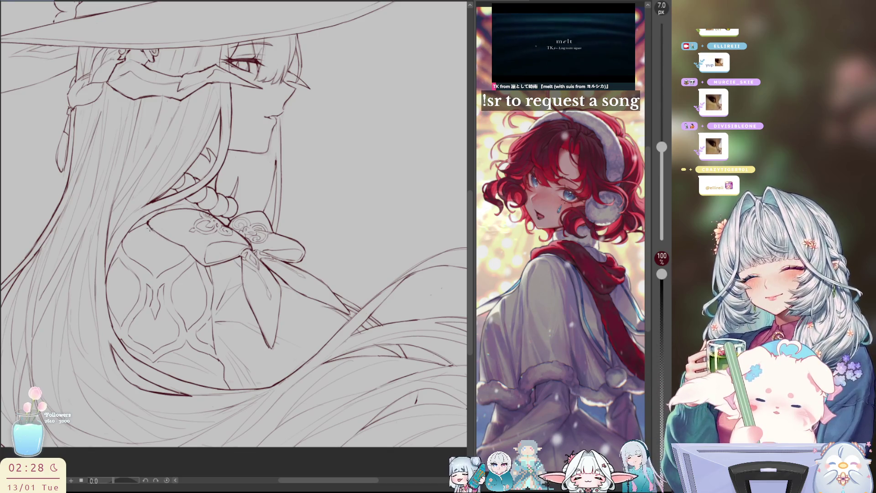
drag(149, 228, 185, 248)
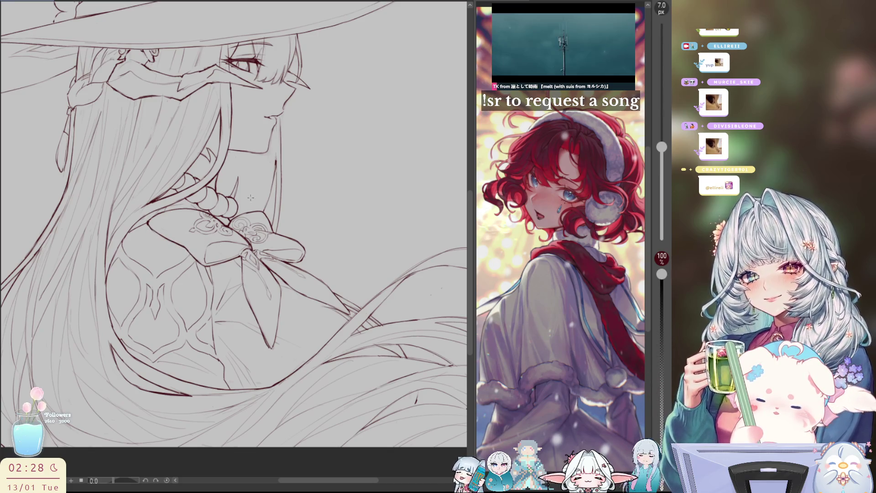
mouse_move(298, 250)
mouse_down()
mouse_move(280, 257)
mouse_move(303, 258)
mouse_up()
key(ctrl+z)
key(h)
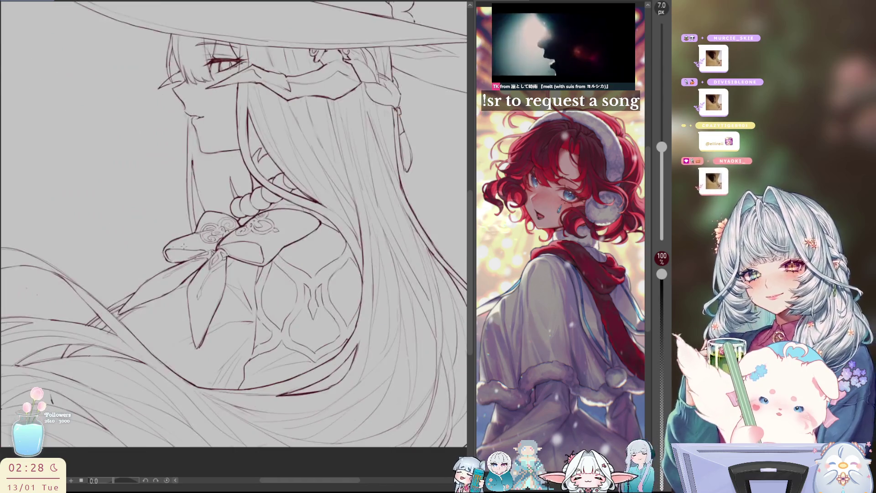
key(h)
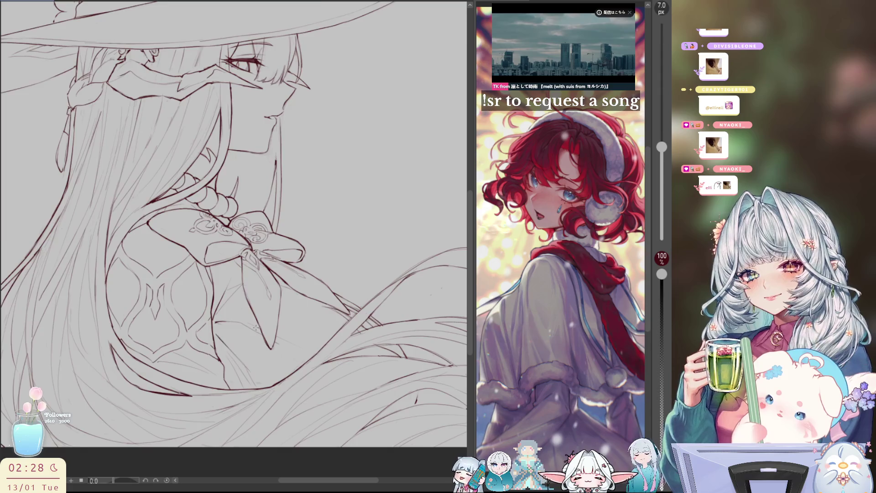
key(h)
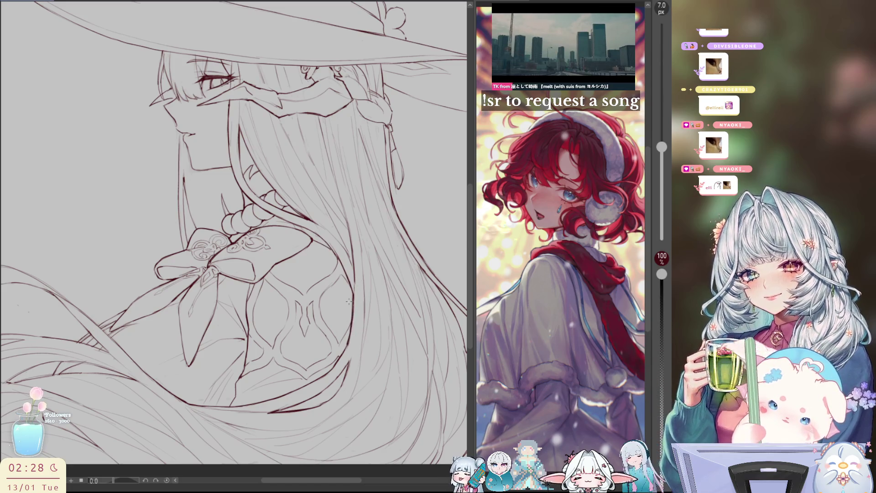
drag(348, 348, 380, 288)
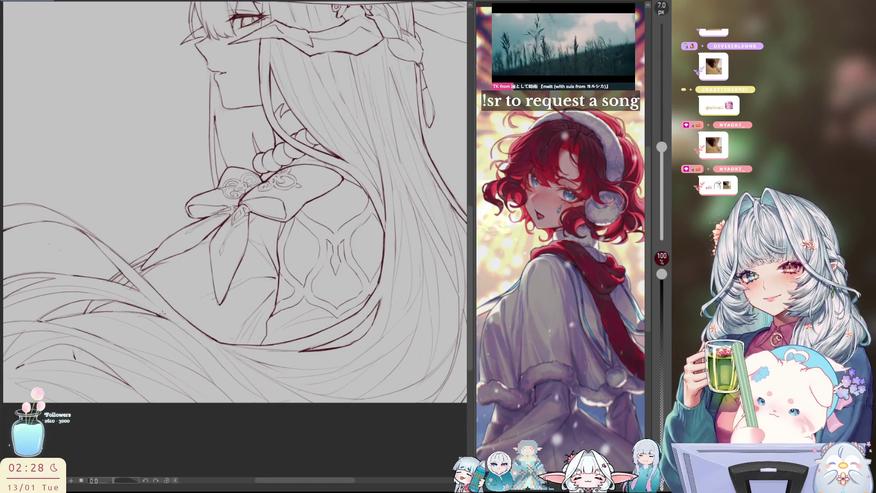
mouse_move(128, 303)
mouse_down()
mouse_move(136, 274)
mouse_move(219, 205)
mouse_up()
key(p)
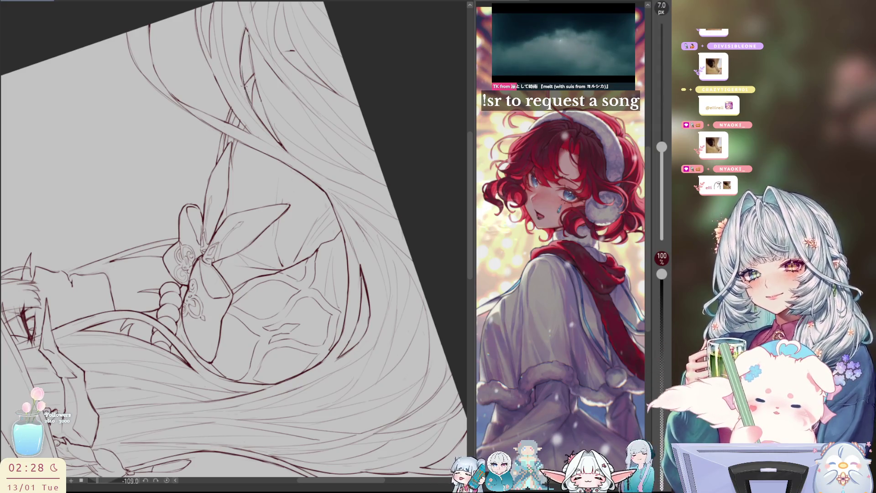
Draw several long flowing strand lines through the elf's hair, then reset the canvas rotation.
drag(256, 76, 267, 118)
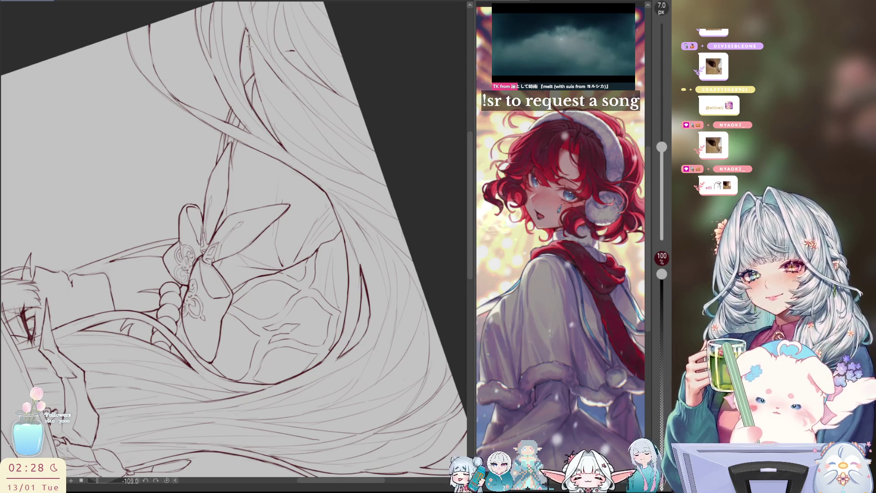
drag(255, 80, 247, 39)
scroll(254, 15, up, 3)
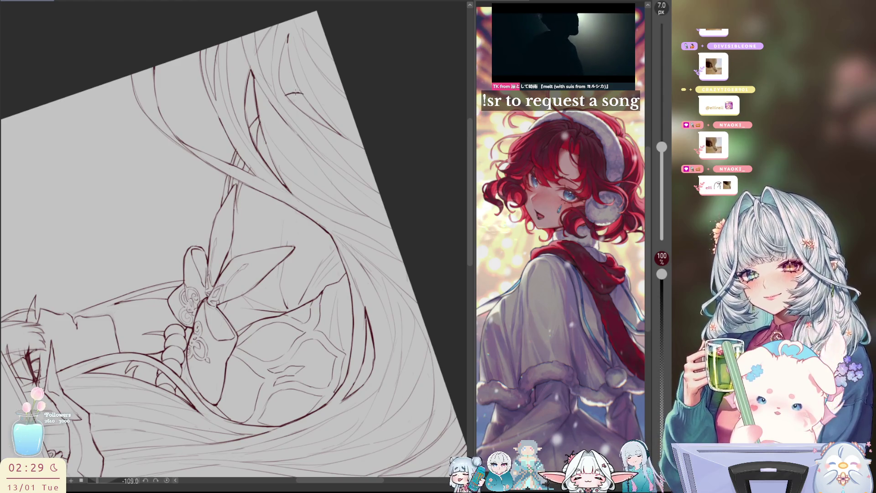
drag(288, 36, 279, 69)
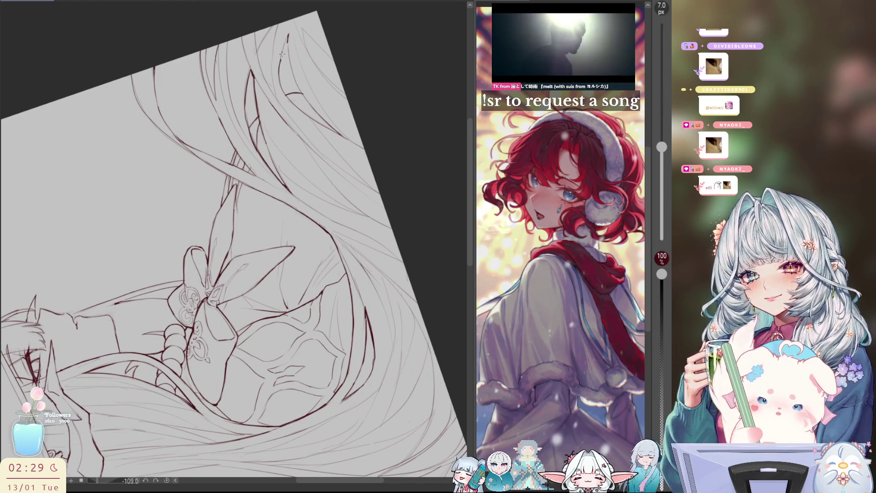
mouse_move(287, 39)
mouse_down()
mouse_move(286, 68)
mouse_move(301, 94)
mouse_up()
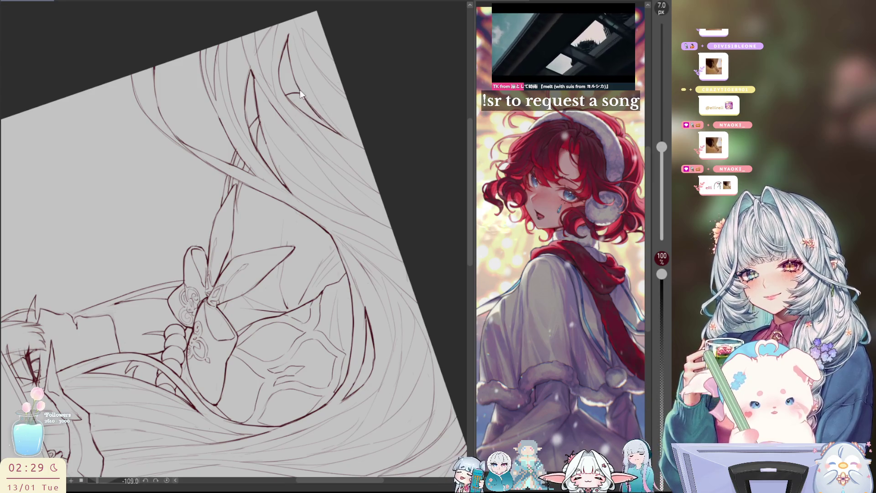
scroll(338, 134, left, 3)
drag(246, 57, 258, 98)
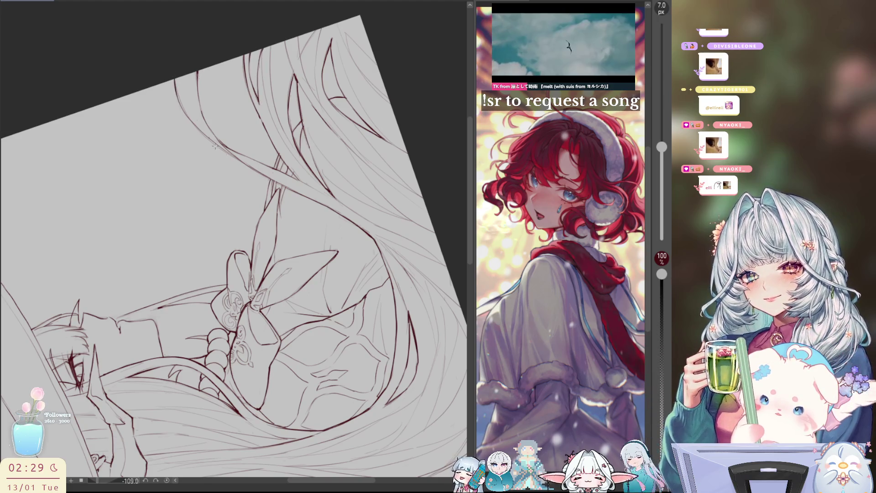
drag(215, 147, 305, 198)
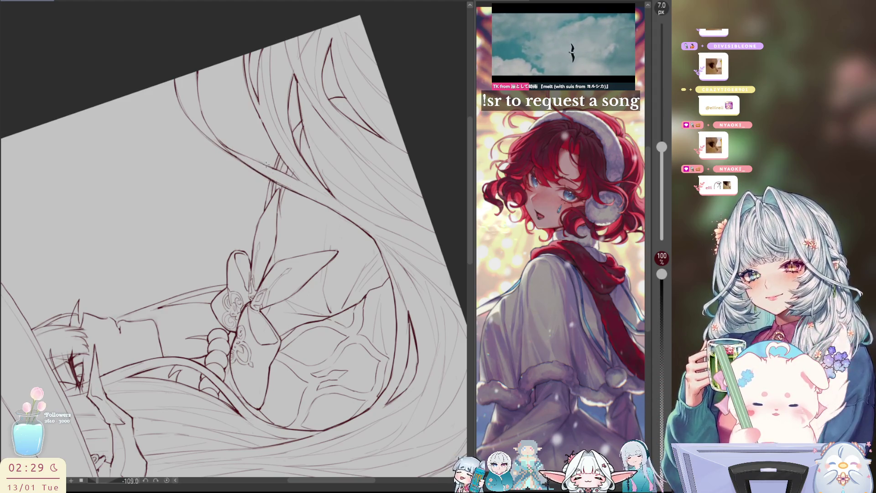
drag(264, 127, 295, 173)
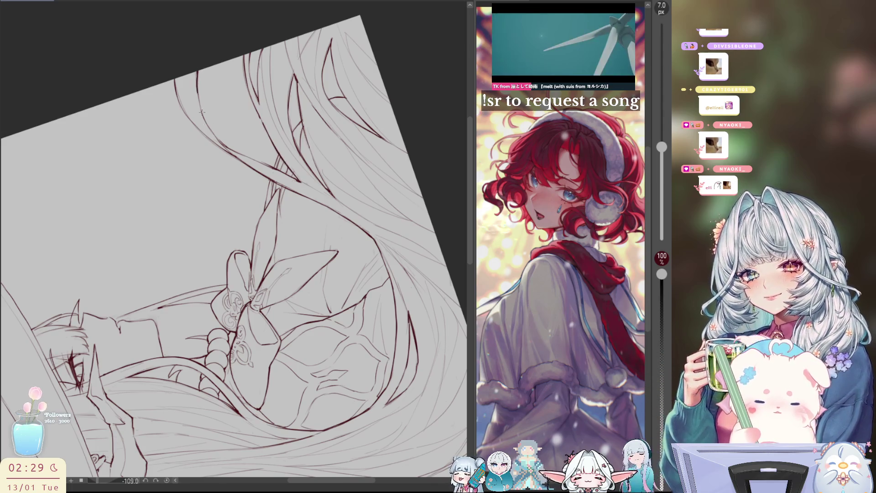
key(ctrl+0)
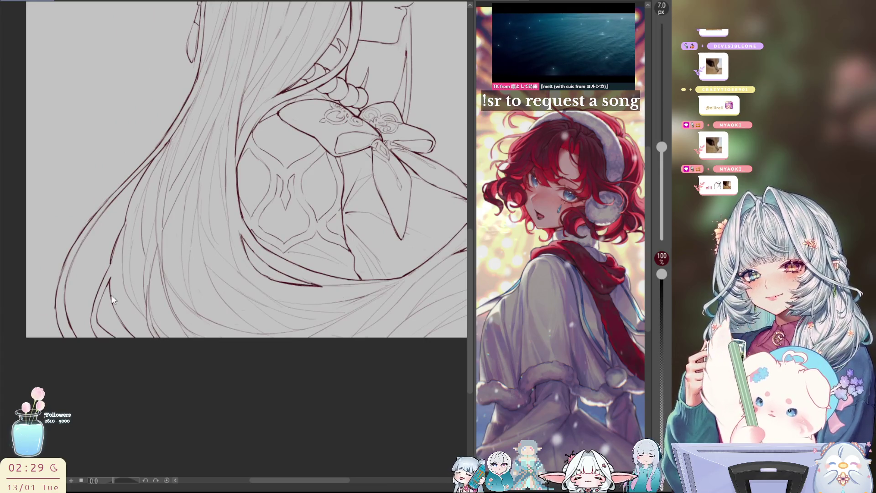
Add a short lower-hair stroke, then retrace the earring's left edge with a 5 px pen.
drag(114, 312, 121, 322)
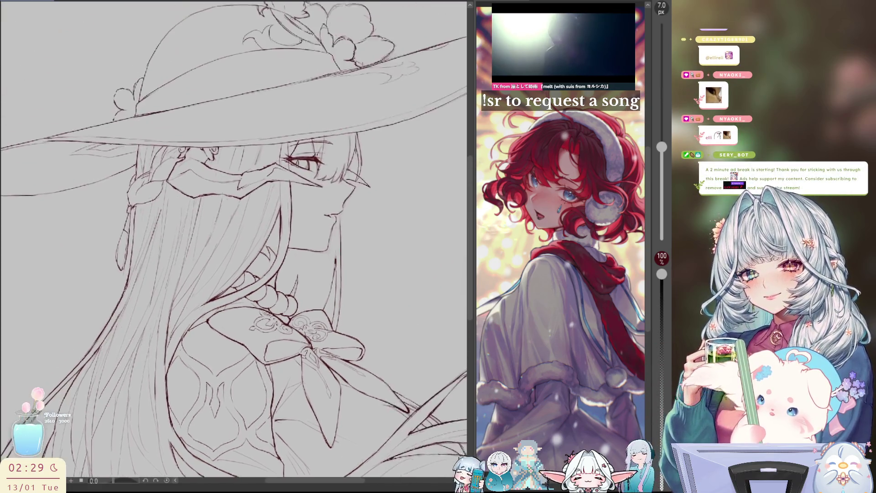
key(bracketleft)
key(bracketleft)
key(h)
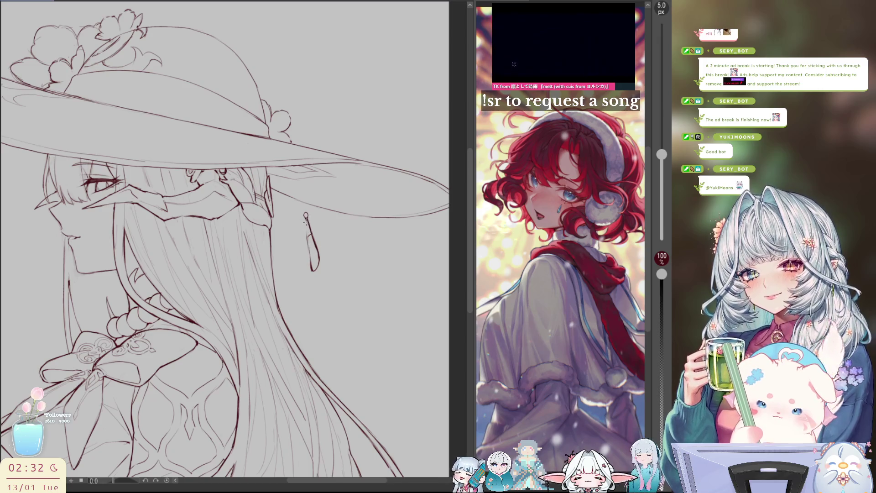
drag(306, 222, 308, 245)
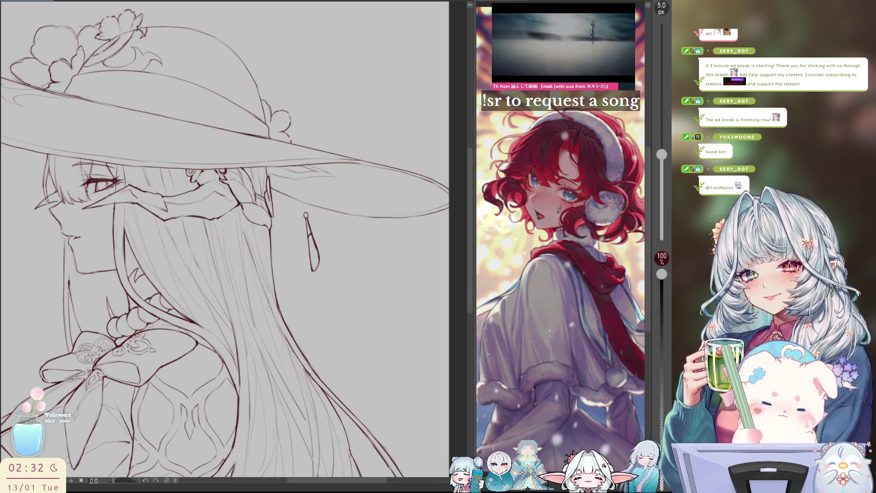
Lasso the earring, move it left toward the hair and tilt it slightly, then commit and deselect.
key(m)
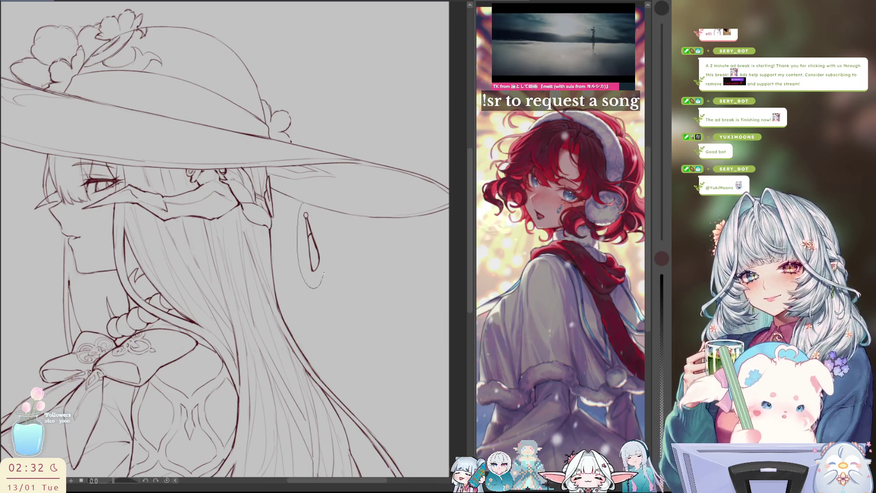
mouse_move(305, 206)
mouse_down()
mouse_move(300, 230)
mouse_move(320, 212)
mouse_up()
key(ctrl+t)
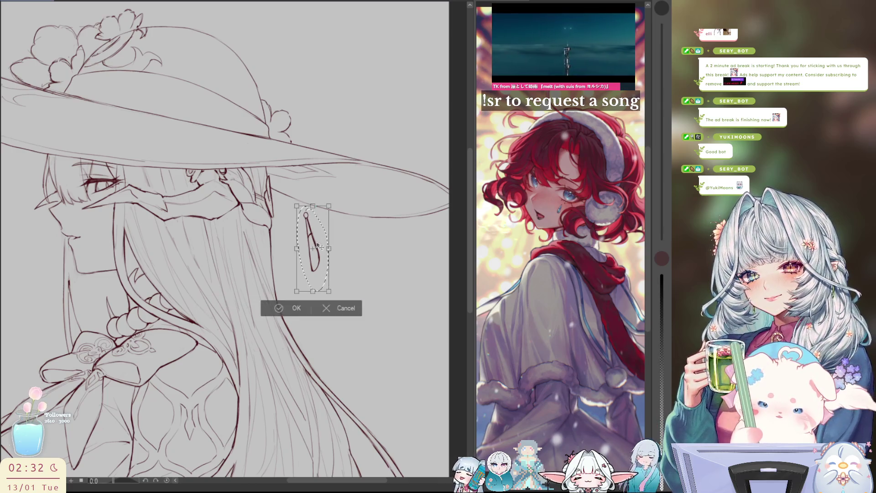
mouse_move(318, 251)
mouse_down()
mouse_move(287, 251)
mouse_move(290, 238)
mouse_up()
key(h)
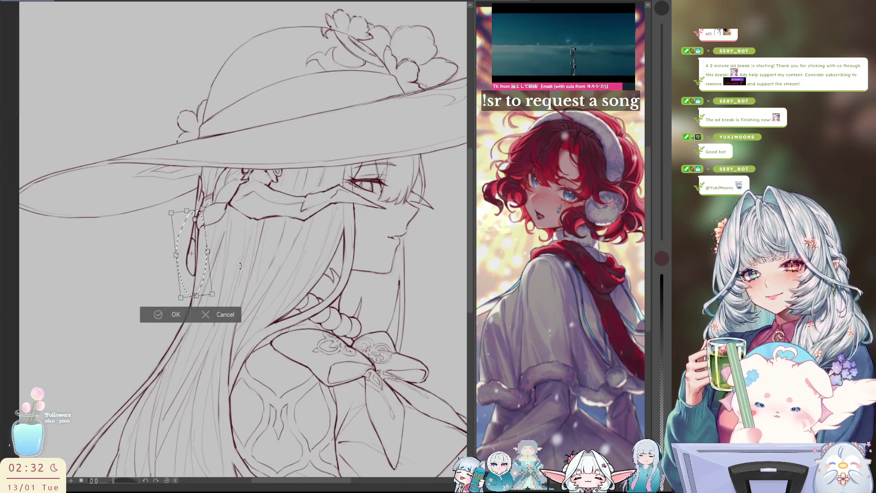
drag(205, 280, 203, 279)
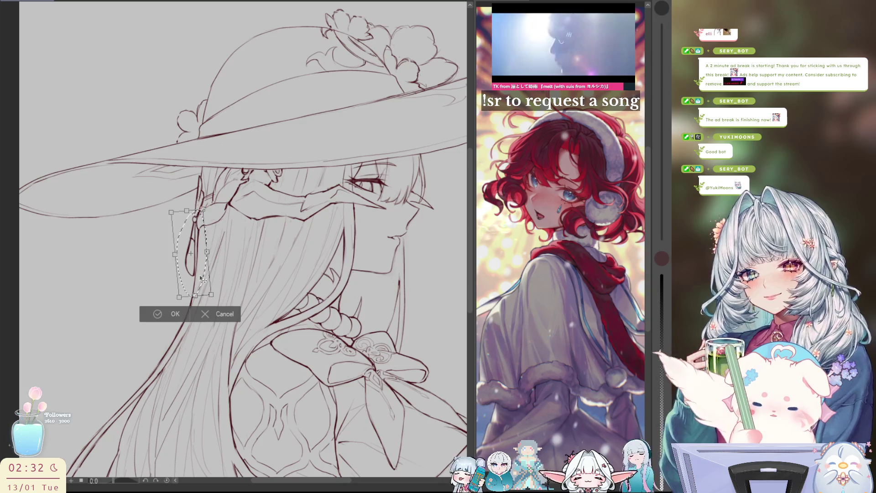
key(h)
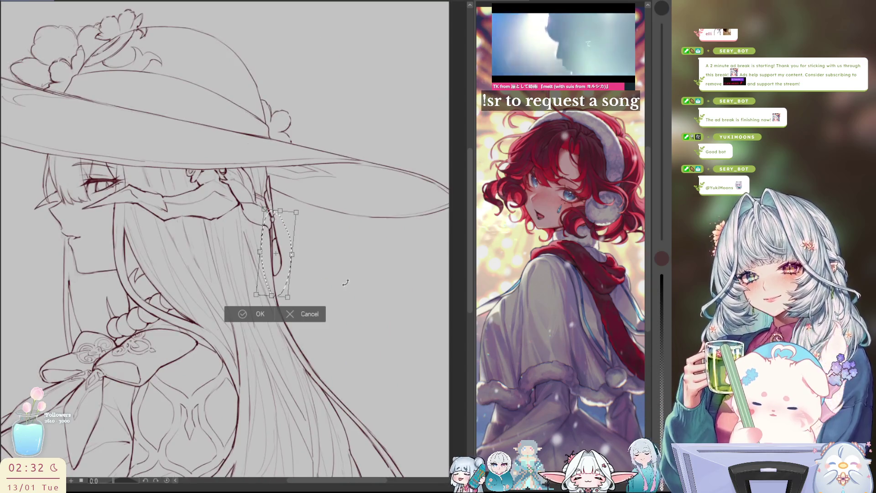
mouse_move(285, 276)
mouse_down()
mouse_move(322, 254)
mouse_move(287, 273)
mouse_up()
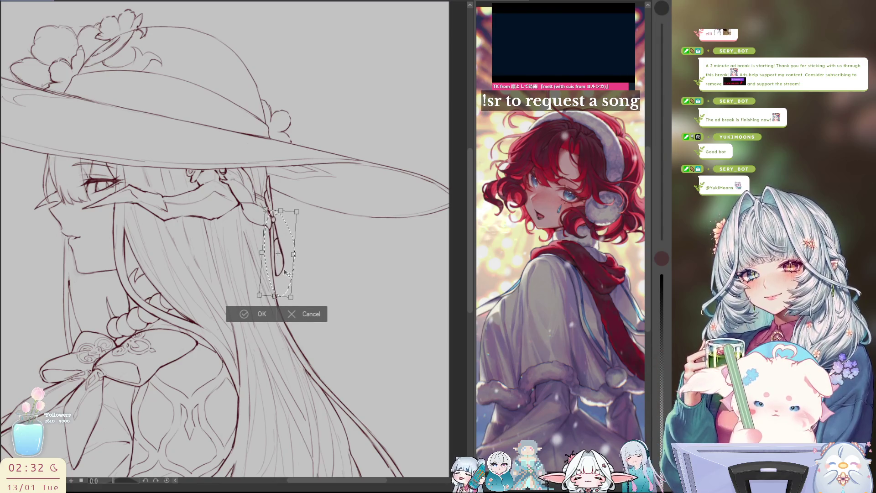
click(249, 314)
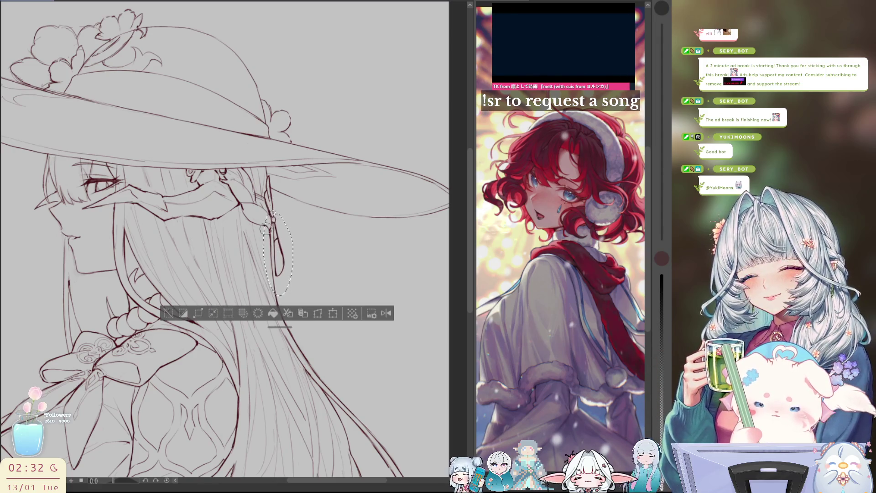
click(168, 314)
key(p)
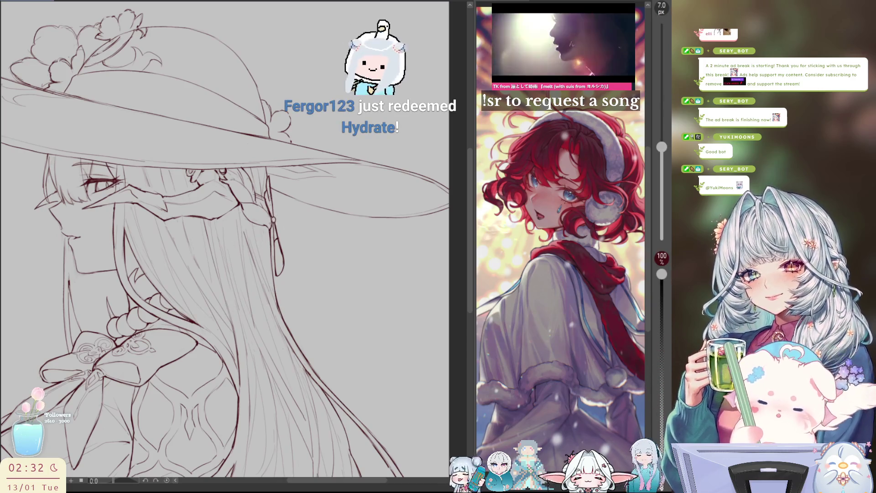
Redraw the earring's hanging line, undo it, and add one hair stroke on the mirrored canvas.
drag(272, 224, 272, 296)
key(ctrl+z)
key(ctrl+z)
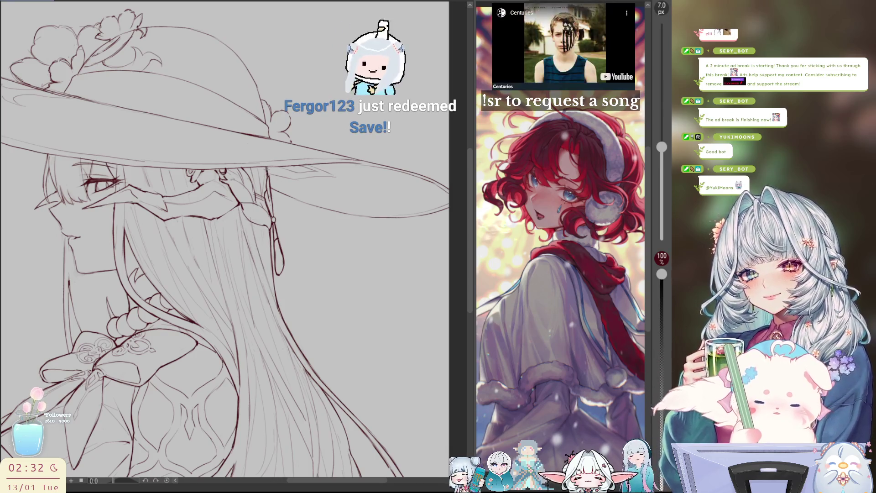
key(h)
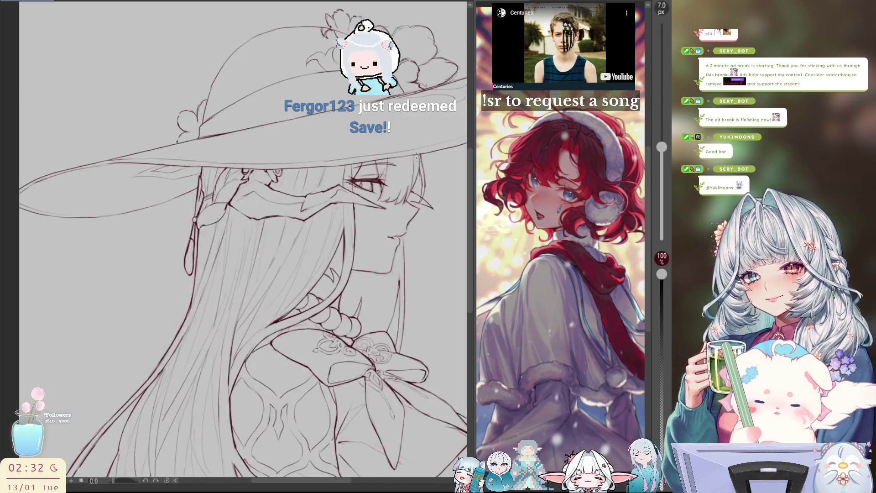
drag(404, 163, 413, 196)
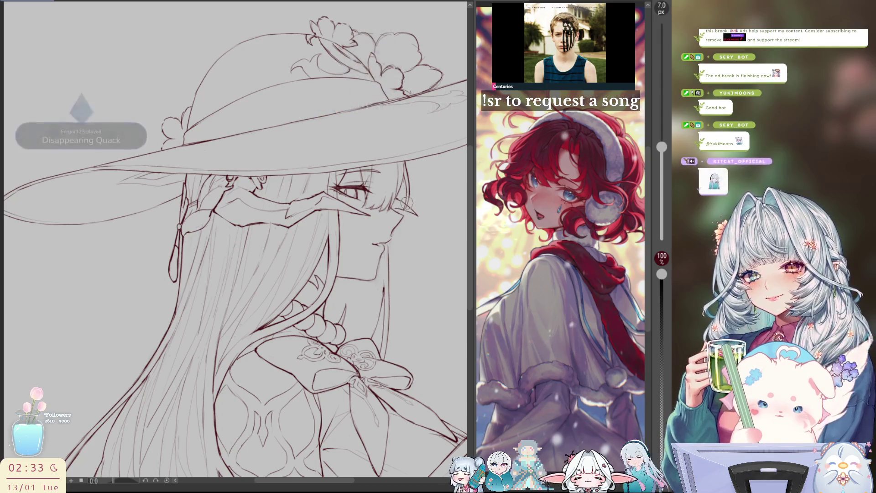
key(h)
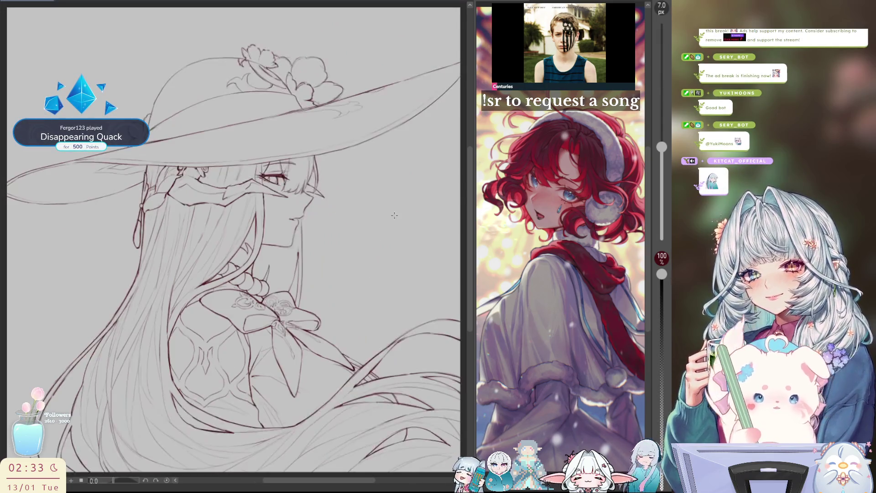
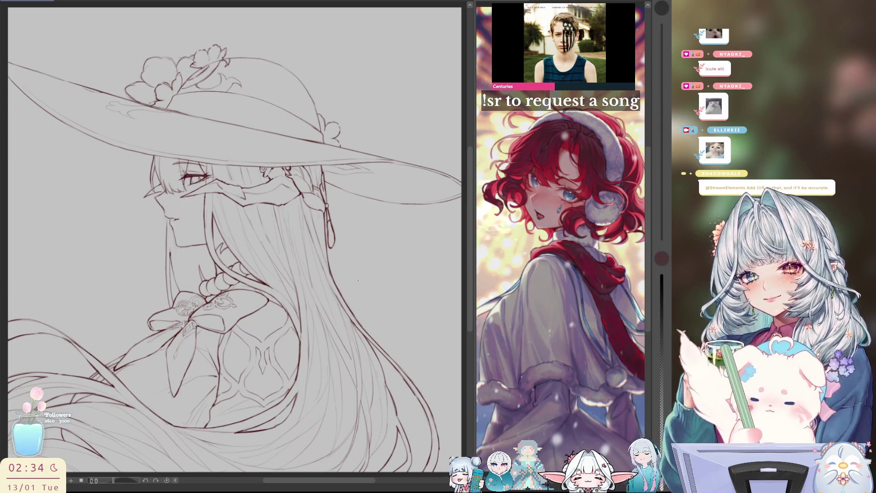
Frame the chest and bow, then retrace the long hair strand beside the chest in thin dark red.
scroll(387, 264, down, 1)
scroll(392, 259, up, 2)
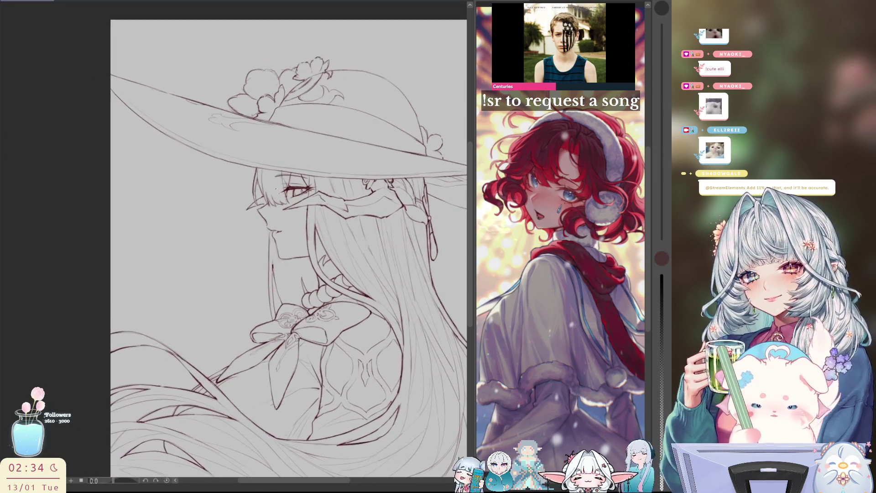
scroll(255, 169, up, 3)
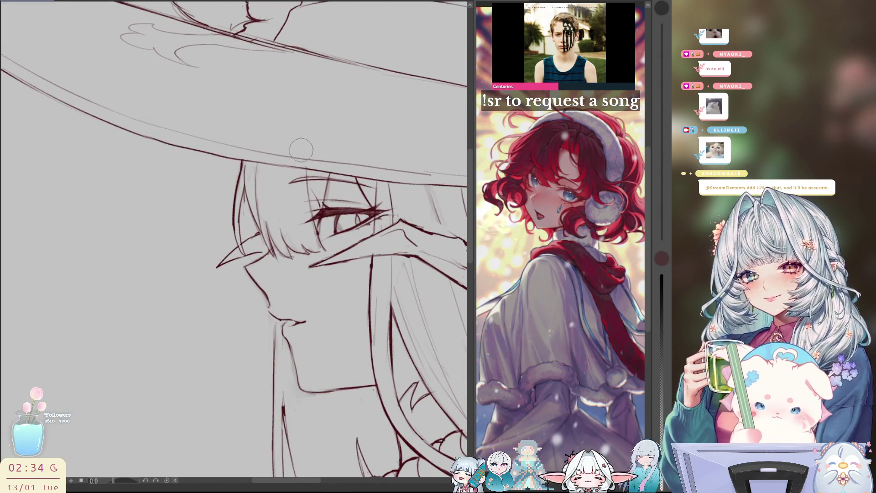
scroll(297, 146, down, 3)
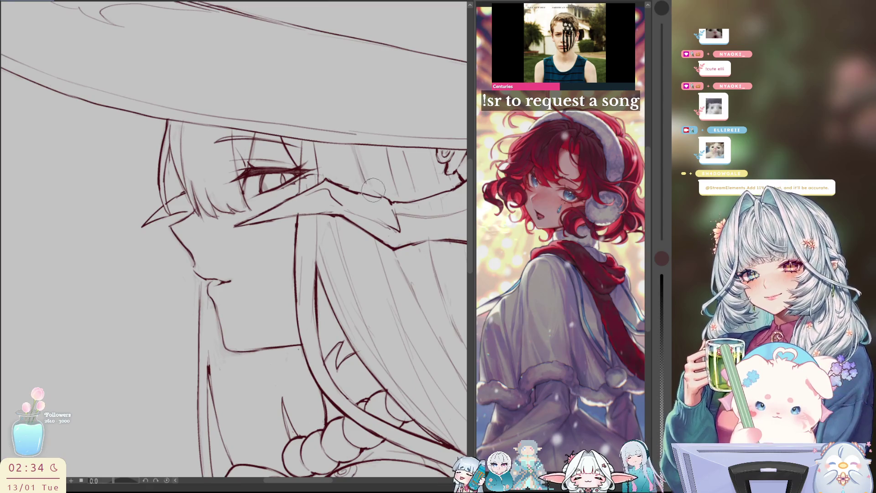
scroll(352, 135, up, 2)
scroll(358, 156, down, 2)
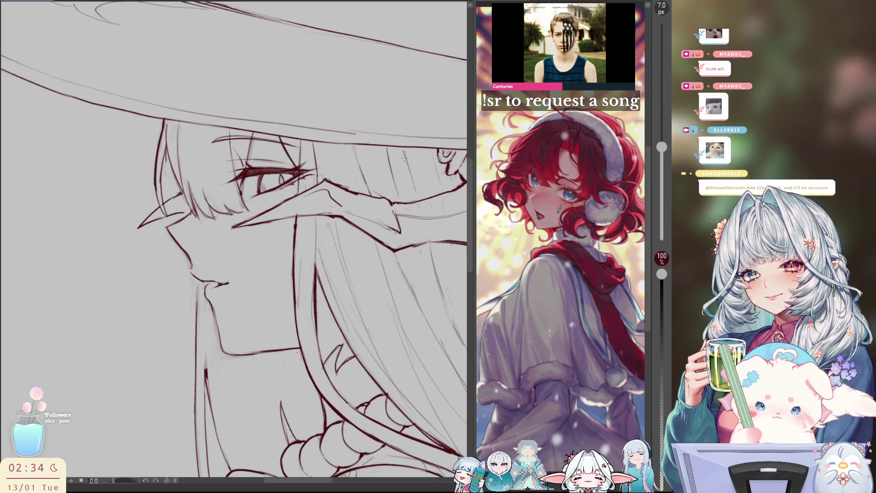
drag(403, 158, 355, 151)
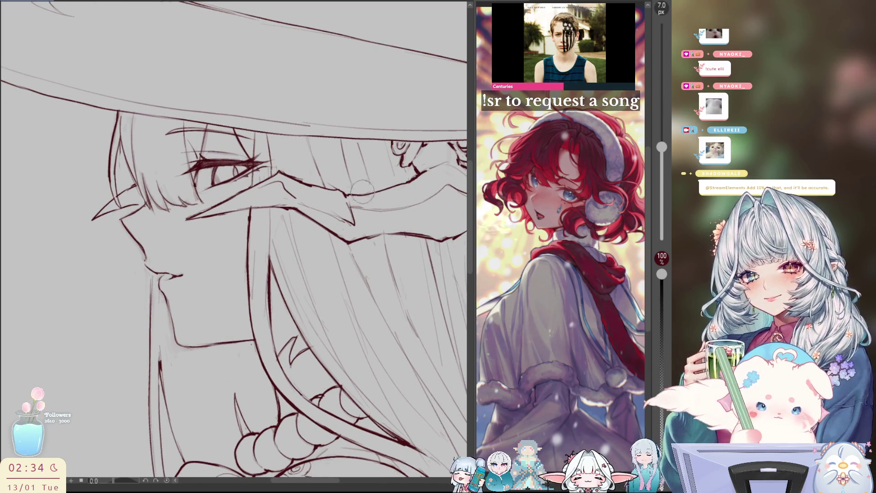
mouse_move(409, 157)
mouse_down()
mouse_move(367, 156)
mouse_move(408, 153)
mouse_up()
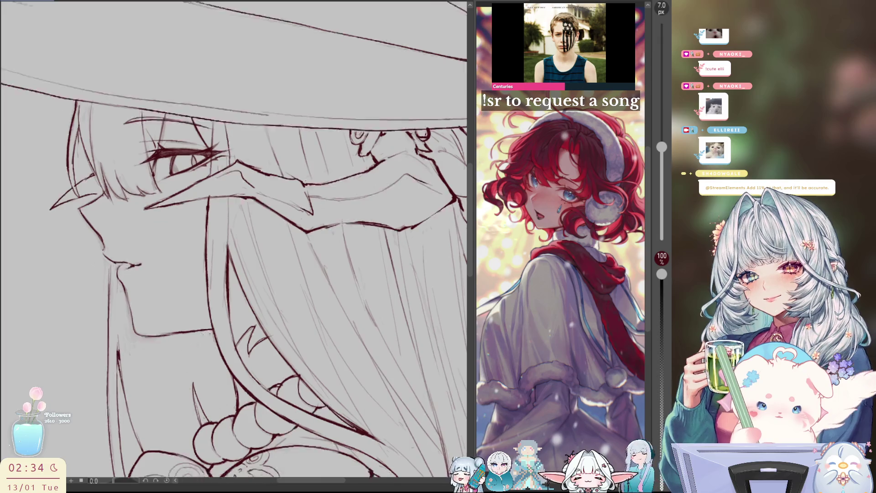
drag(119, 292, 184, 192)
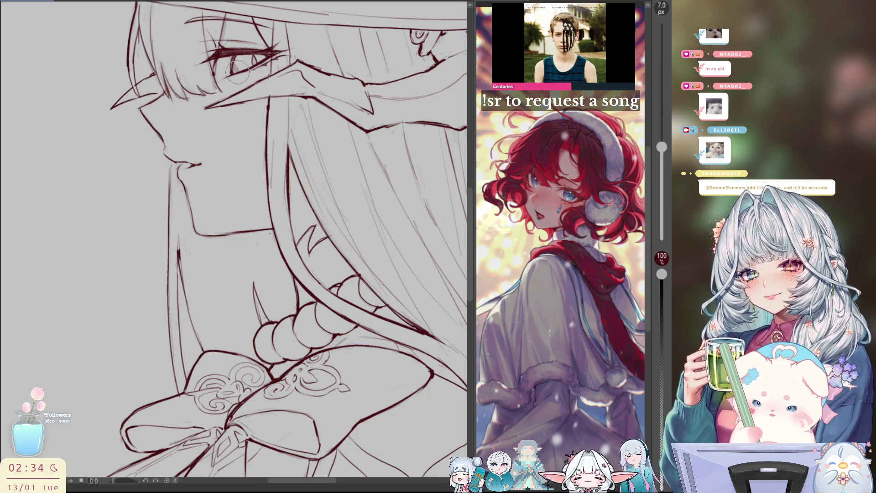
scroll(365, 262, down, 2)
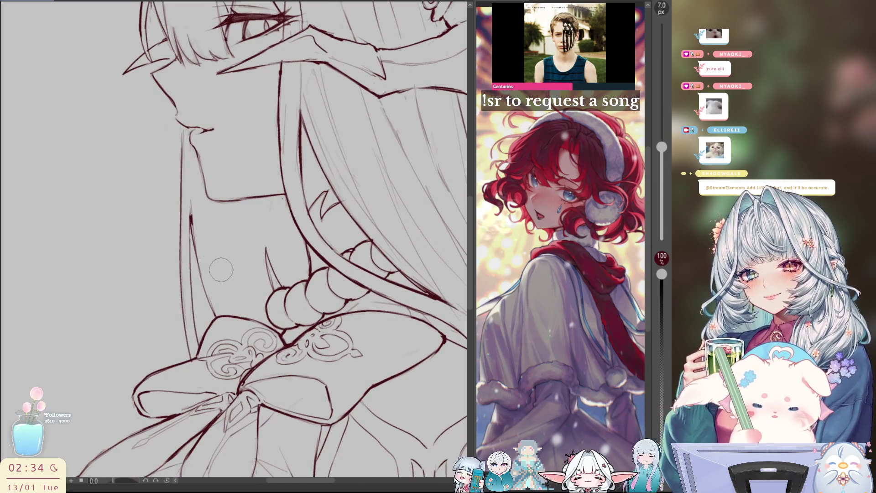
mouse_move(188, 222)
mouse_down()
mouse_move(194, 291)
mouse_move(203, 292)
mouse_up()
scroll(234, 246, down, 5)
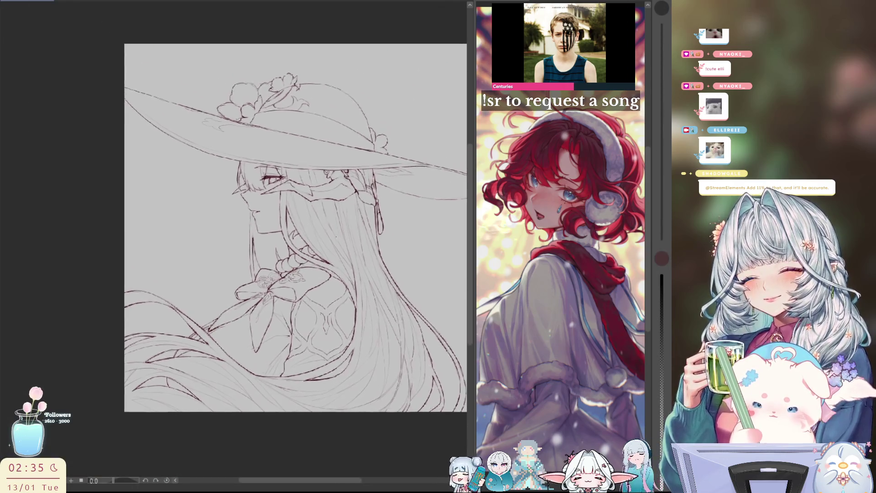
Ink a short stroke along the chin line and mirror the view to check it.
scroll(226, 187, up, 5)
drag(361, 188, 359, 206)
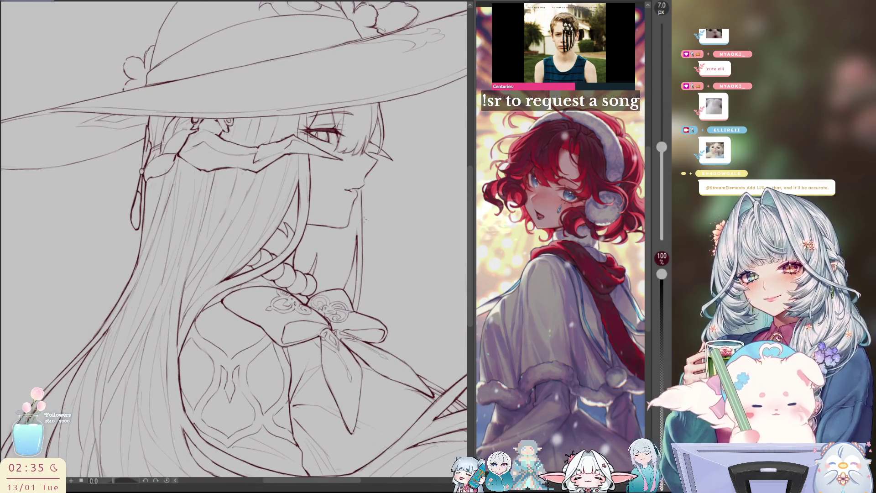
key(h)
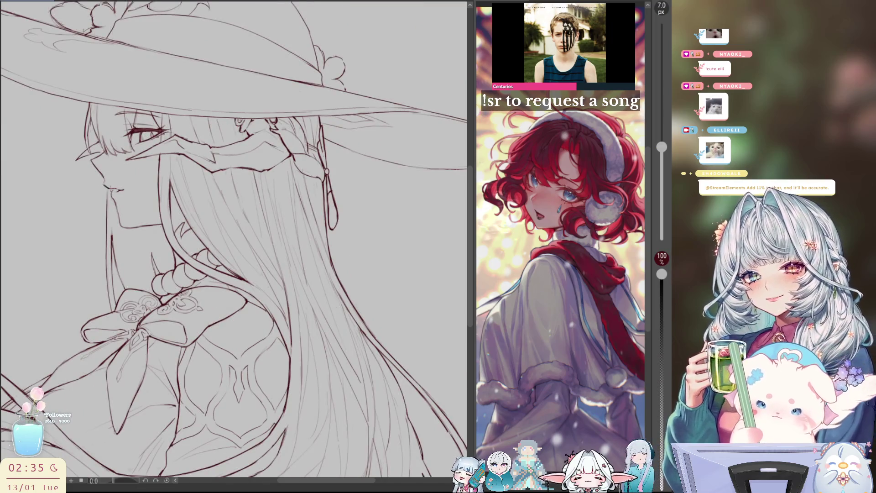
key(h)
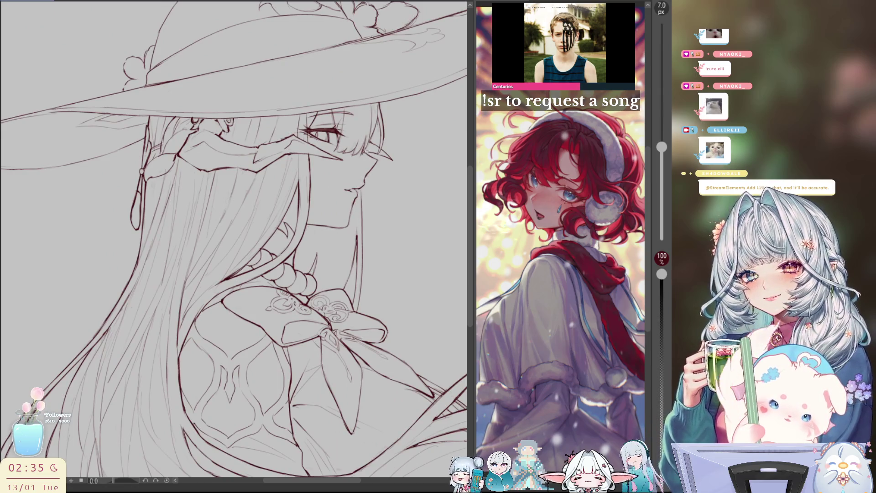
key(h)
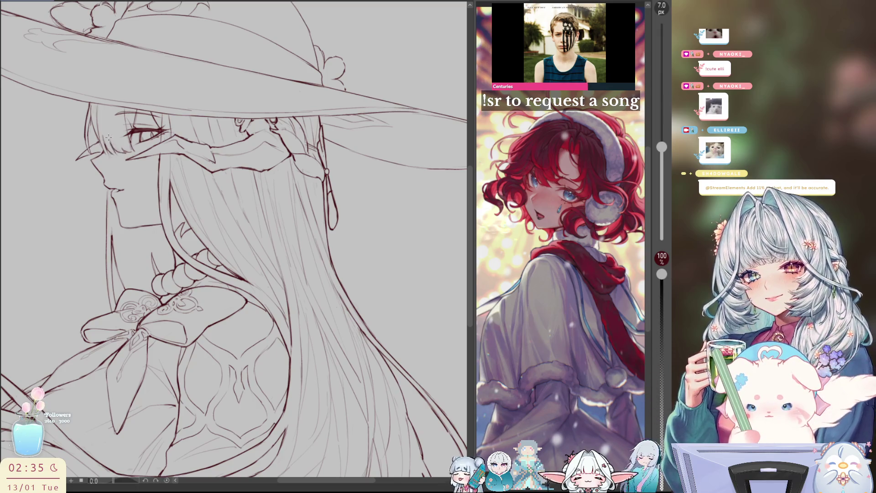
Drop the brush to 5 px and ink the mask's lower edge, checking with a mirrored view.
drag(108, 120, 103, 142)
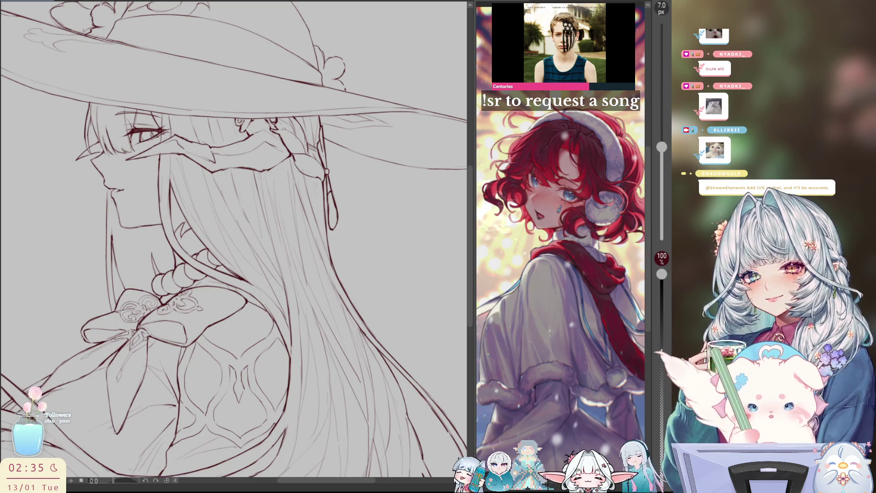
key(bracketleft)
key(bracketleft)
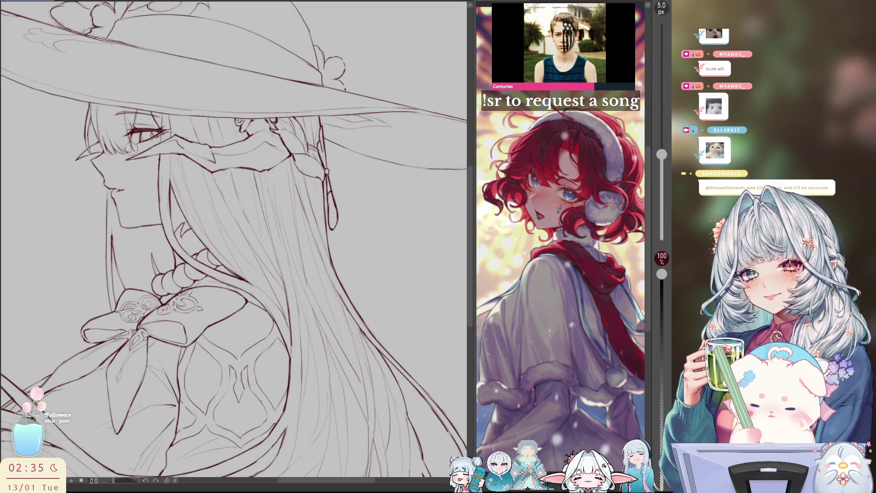
drag(140, 156, 129, 159)
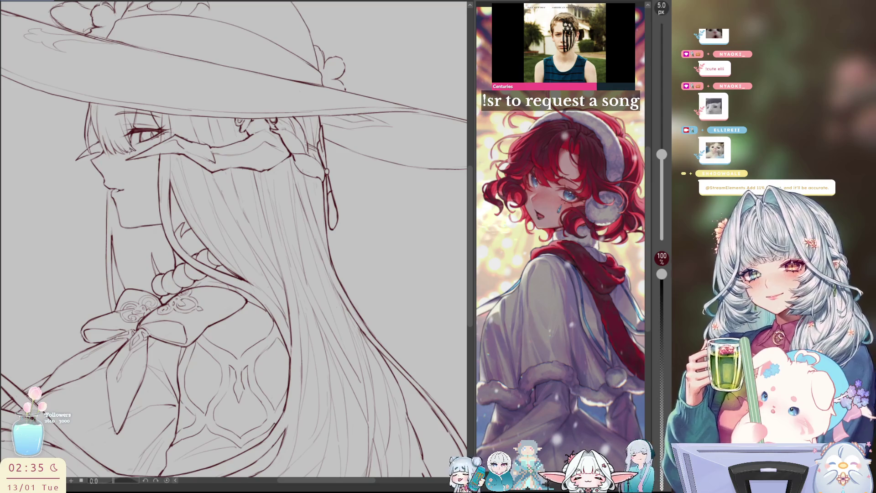
key(h)
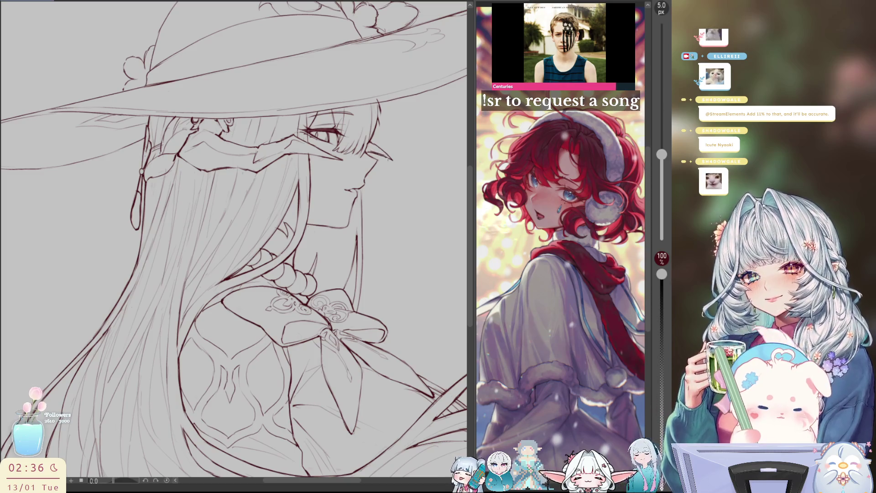
key(h)
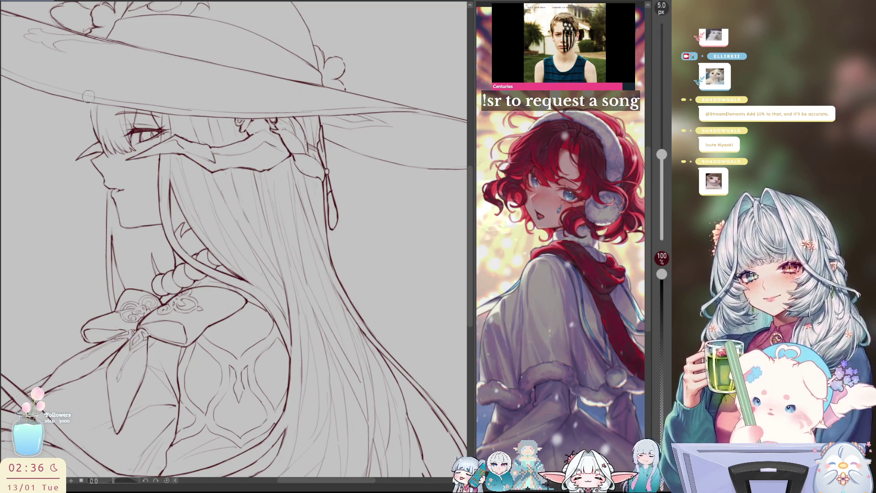
Draw the hair-edge strokes beside the face, undoing the attempts that don't sit right.
drag(90, 131, 131, 127)
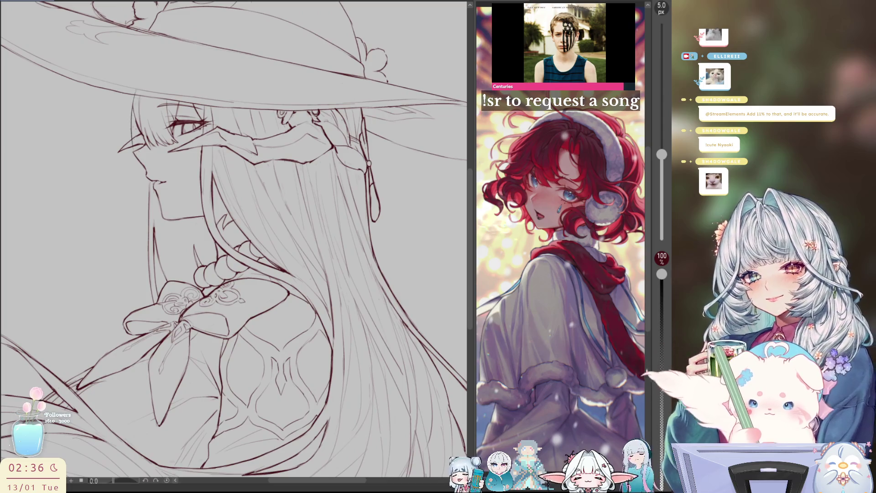
drag(133, 94, 132, 148)
drag(135, 110, 133, 130)
key(ctrl+z)
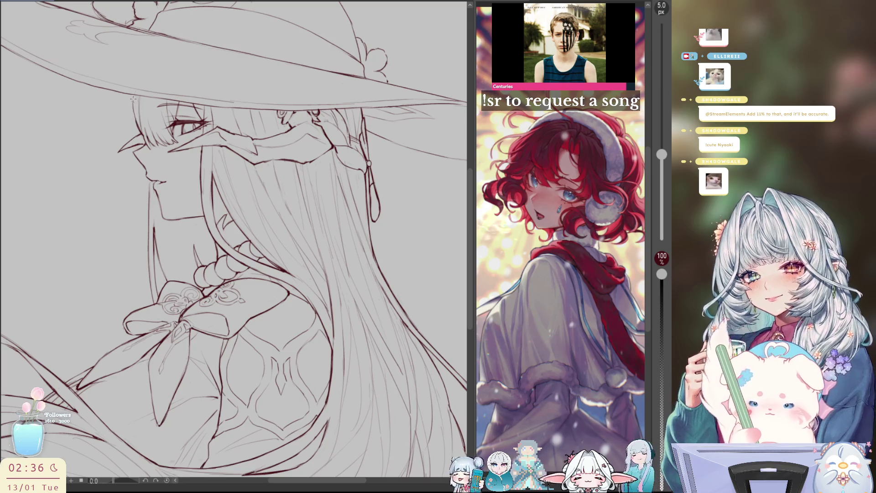
mouse_move(133, 93)
mouse_down()
mouse_move(131, 152)
mouse_move(132, 132)
mouse_up()
key(ctrl+z)
key(ctrl+z)
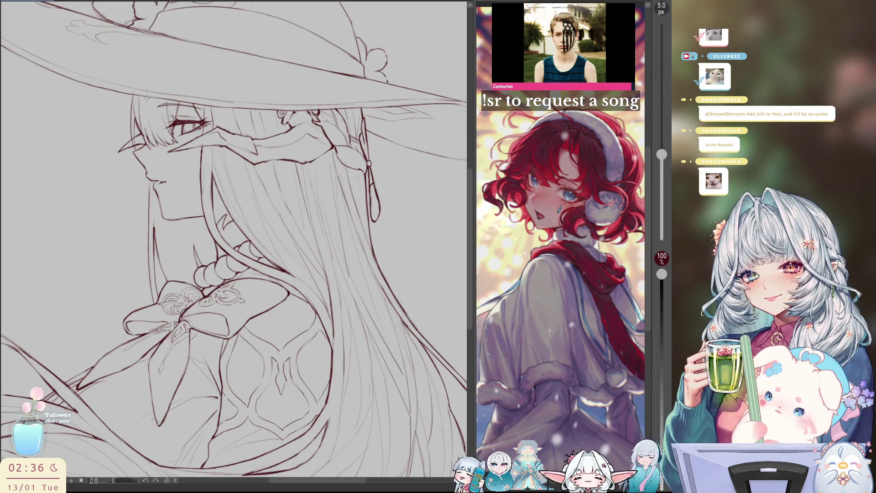
Check the face by mirroring the view, then tilt the canvas about 43° clockwise.
key(h)
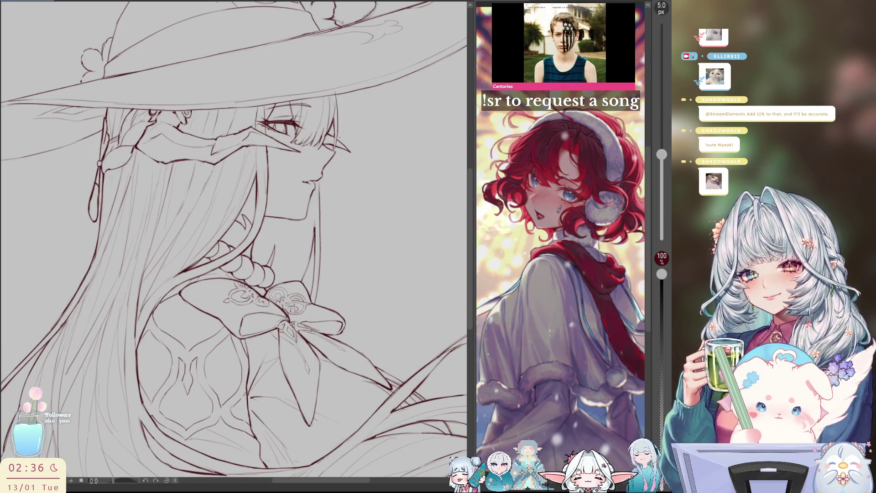
key(h)
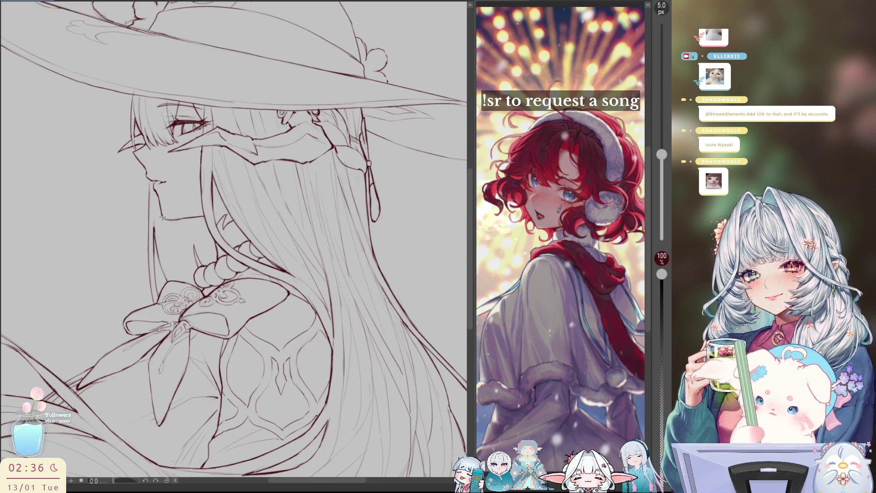
key(h)
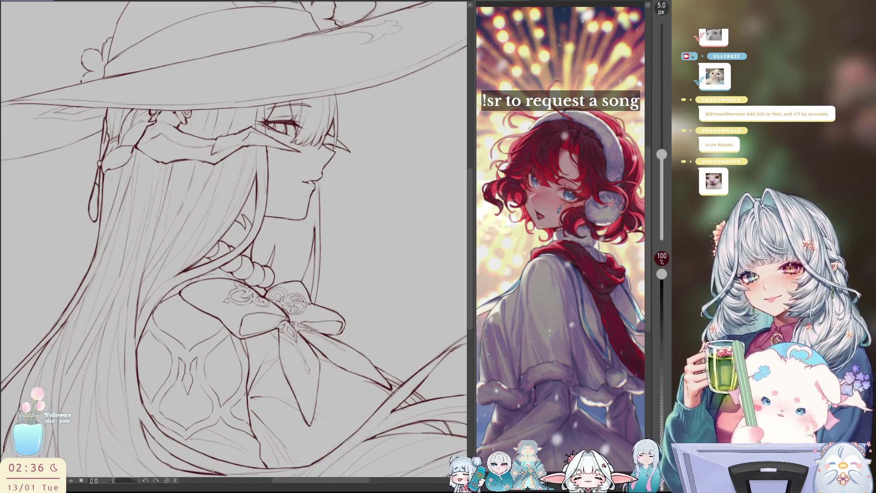
scroll(320, 184, down, 3)
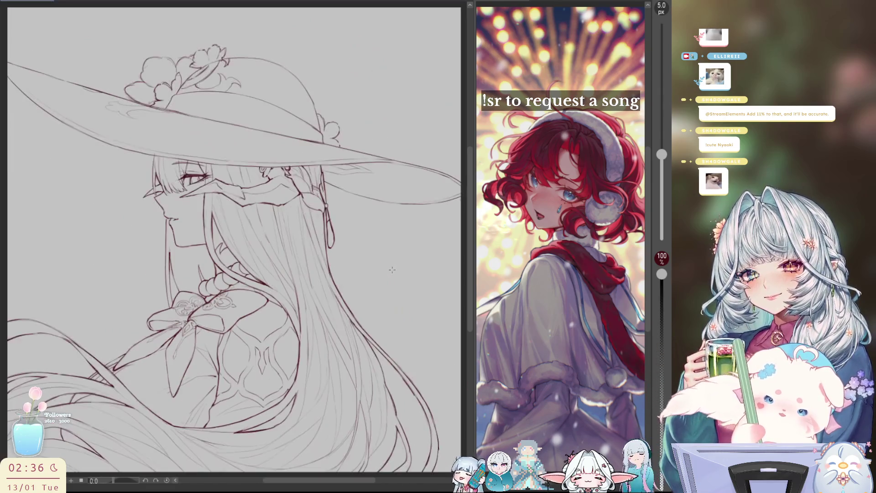
scroll(315, 169, up, 1)
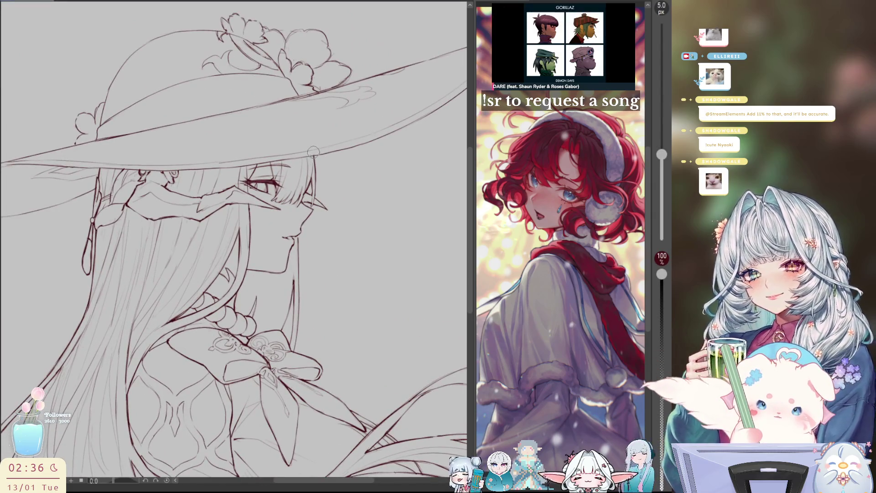
key(h)
key(r)
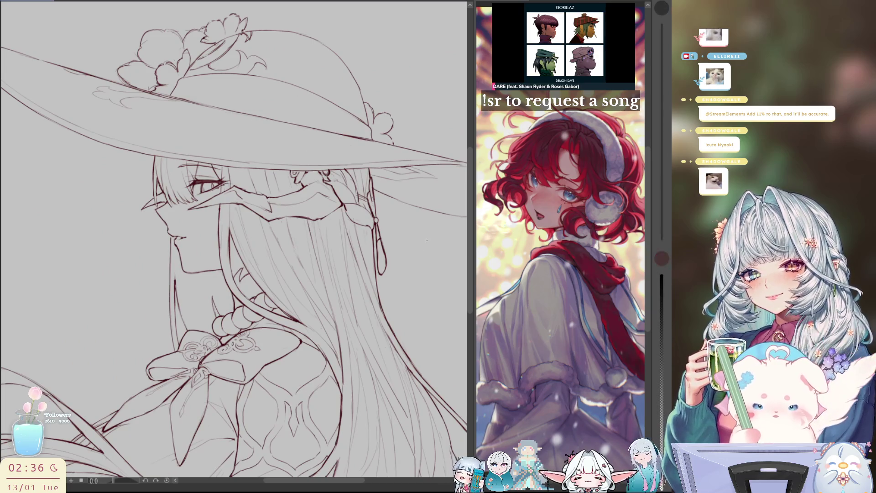
drag(416, 235, 341, 307)
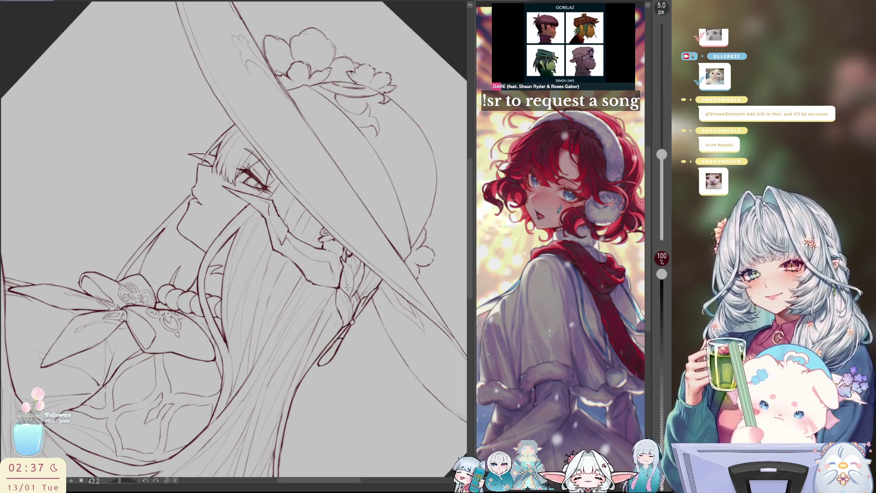
Reset the view rotation, zoom on the head, and ink a small earring loop below the hair.
key(h)
key(ctrl+0)
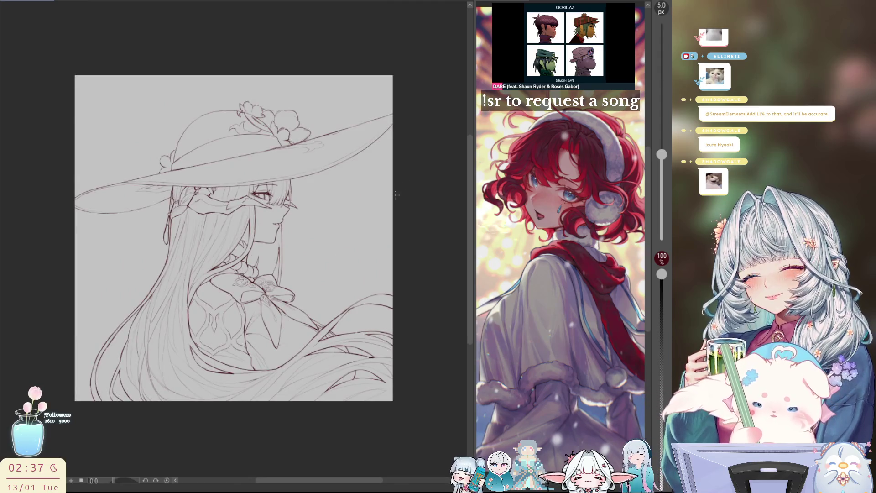
key(ctrl+plus)
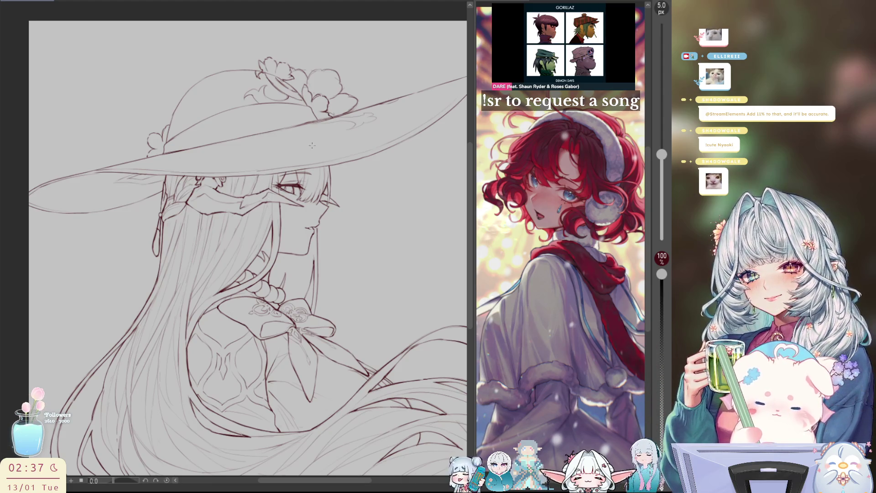
key(h)
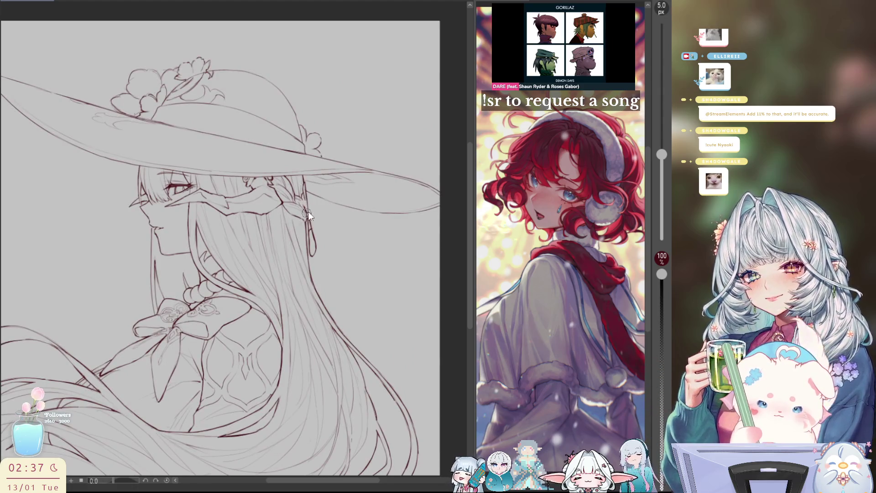
key(h)
key(h)
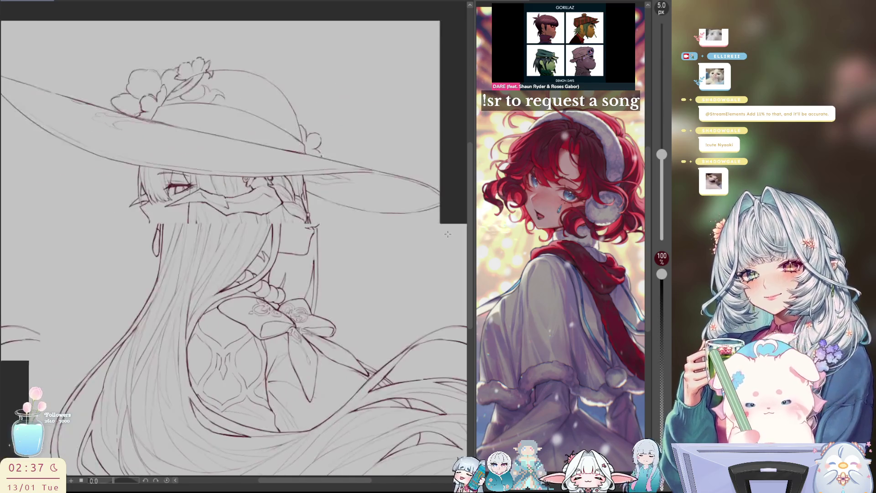
key(h)
mouse_move(165, 206)
mouse_down()
mouse_move(163, 223)
mouse_move(170, 204)
mouse_up()
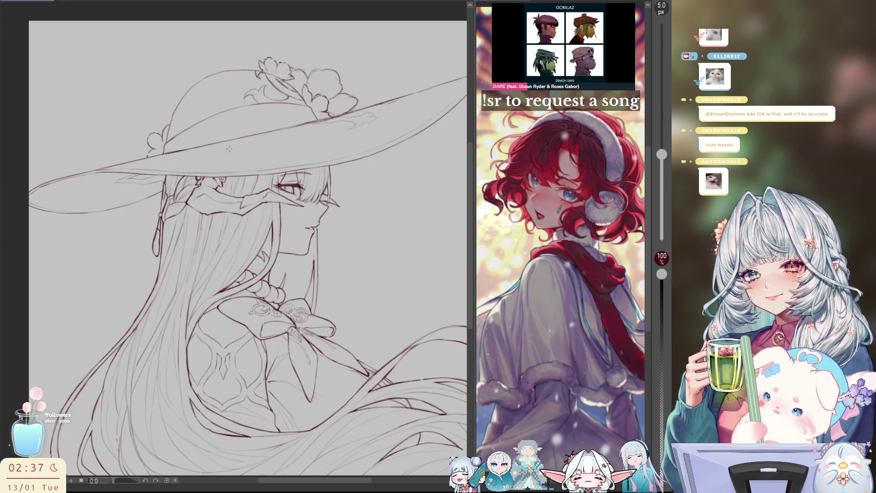
Compare the profile in mirrored views, then draw a short line beneath the eyes.
key(h)
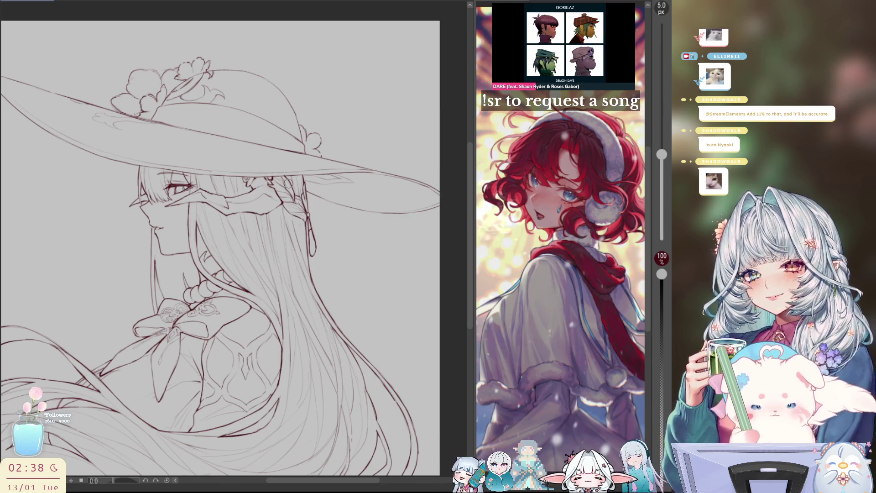
key(h)
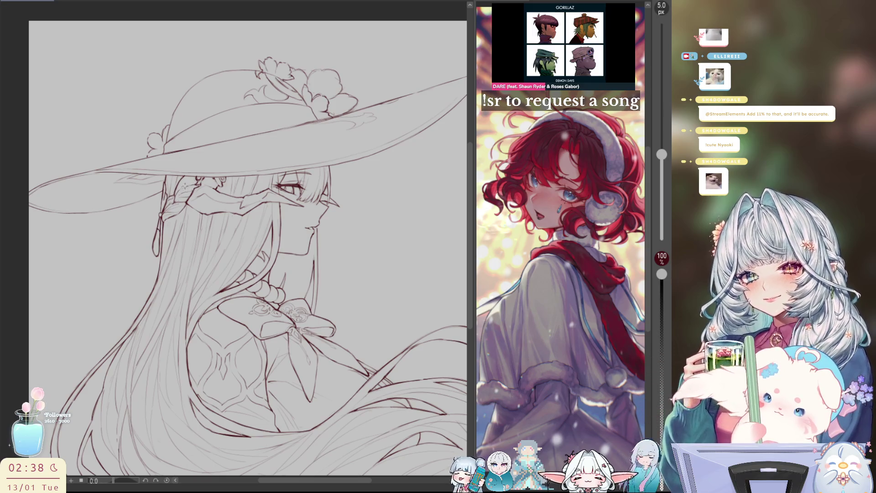
key(h)
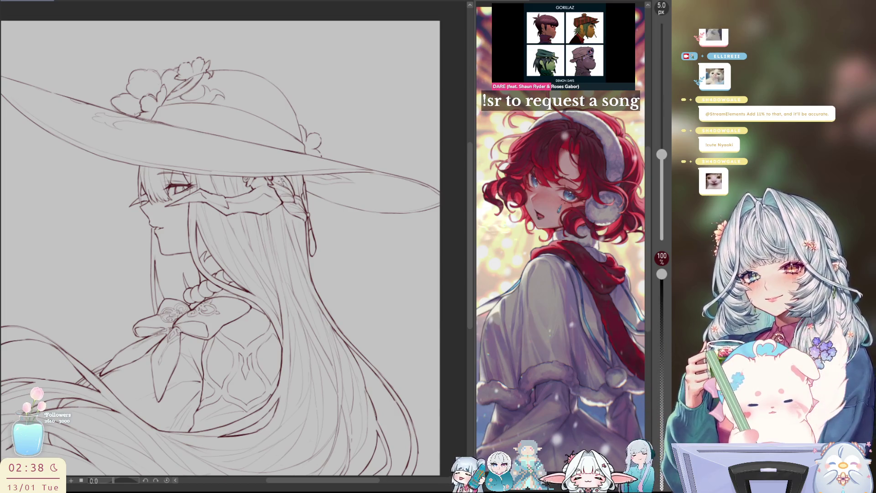
key(h)
key(h)
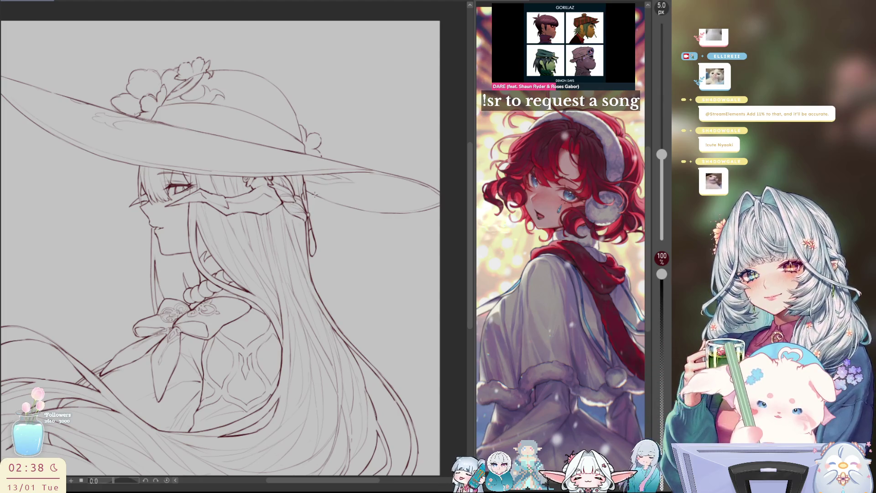
key(h)
key(h)
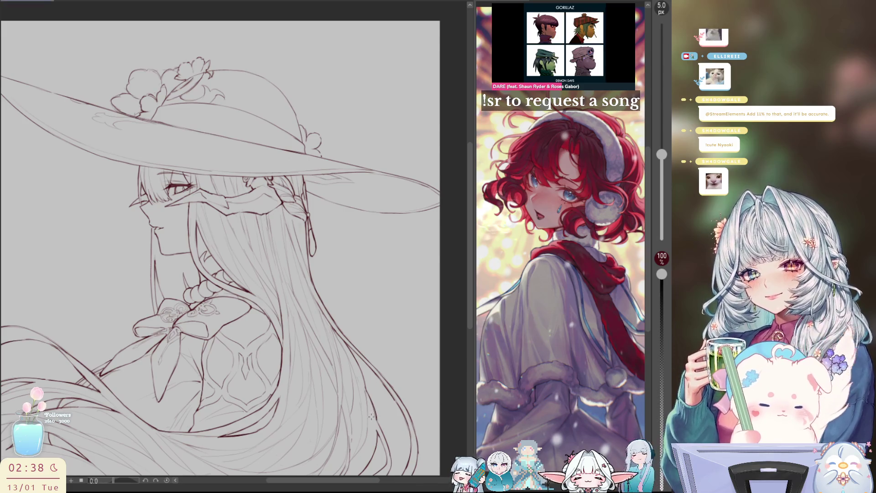
key(h)
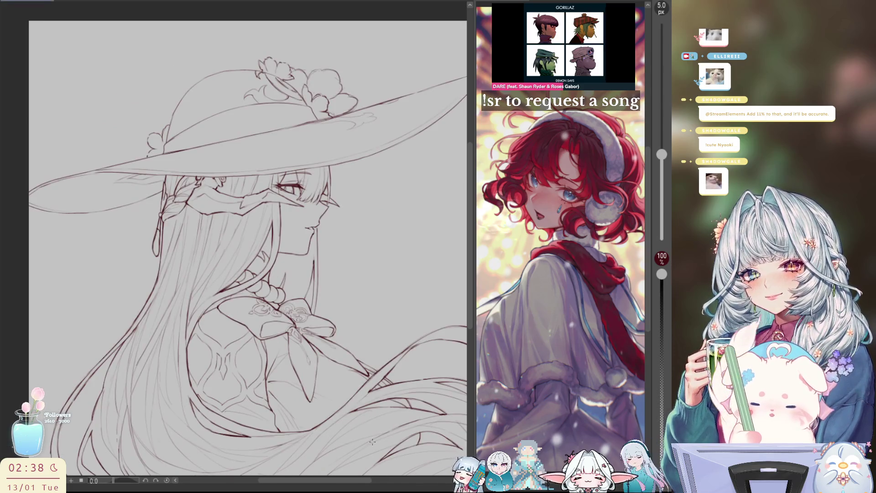
key(h)
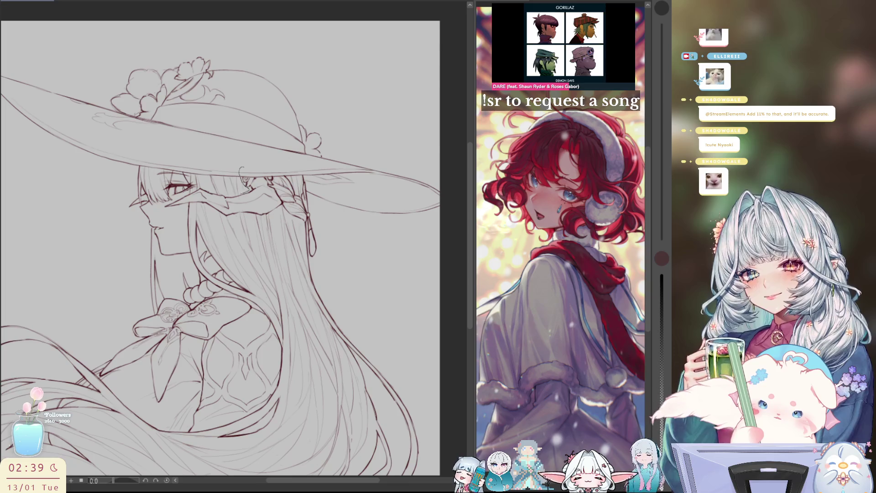
mouse_move(244, 195)
mouse_down()
mouse_move(207, 191)
mouse_move(160, 208)
mouse_move(272, 219)
mouse_move(268, 165)
mouse_move(240, 168)
mouse_up()
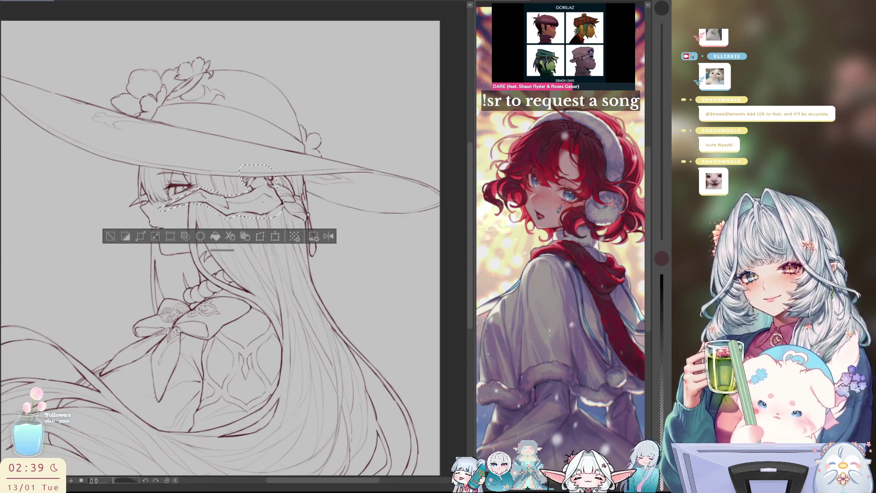
Darken the veil strokes across the eyes inside the selection, then deselect and zoom out.
drag(167, 207, 272, 196)
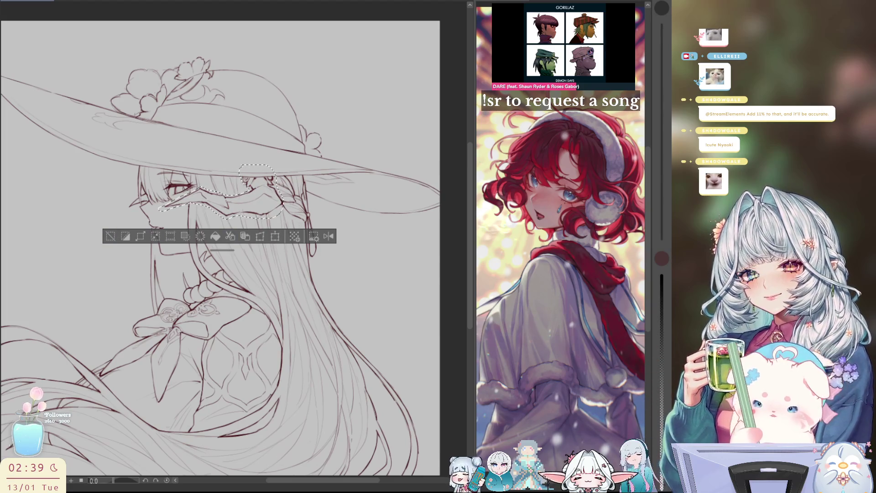
click(110, 236)
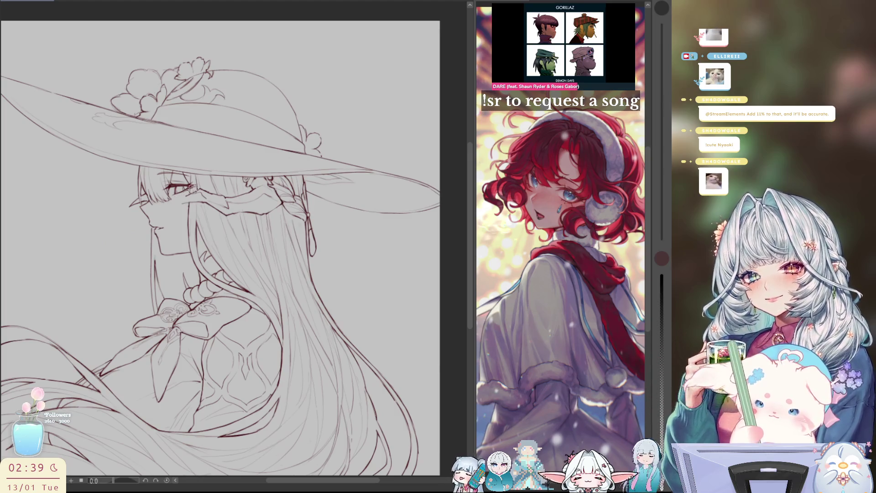
key(h)
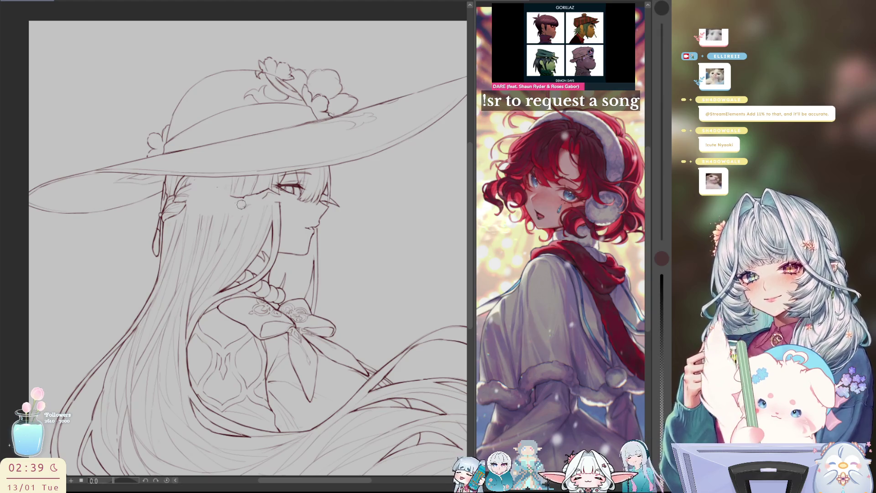
key(h)
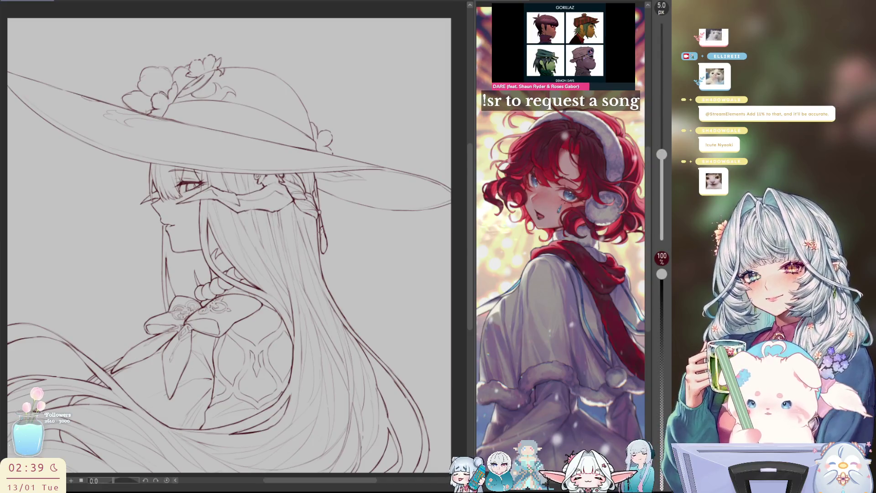
key(ctrl+minus)
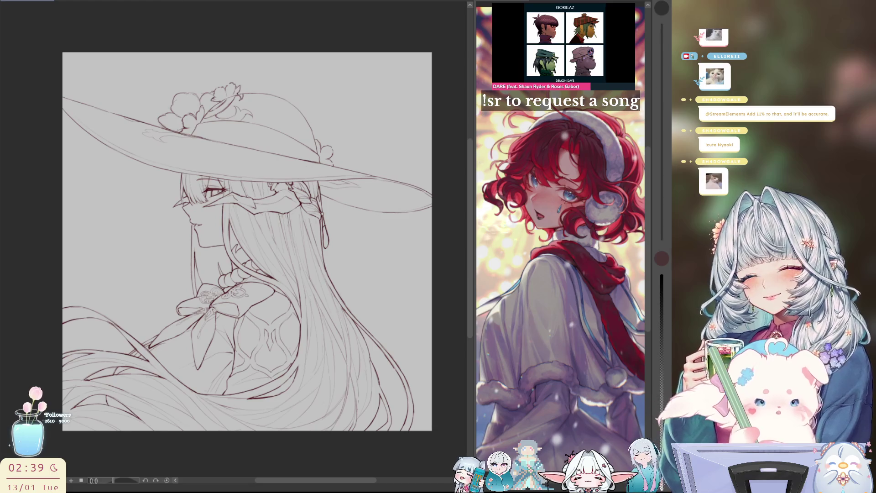
key(ctrl+t)
Shift the veil lines slightly left and fine-tune their position within the transform box.
key(h)
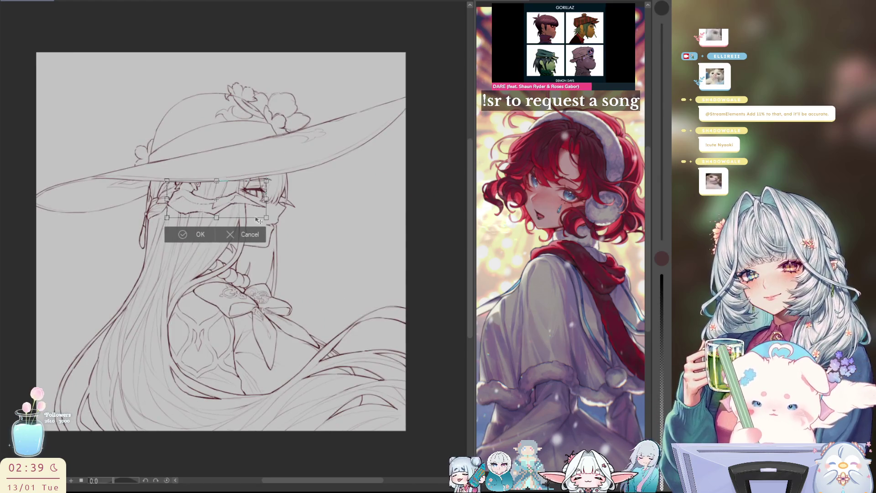
mouse_move(267, 201)
mouse_down()
mouse_move(257, 200)
mouse_move(264, 201)
mouse_up()
key(h)
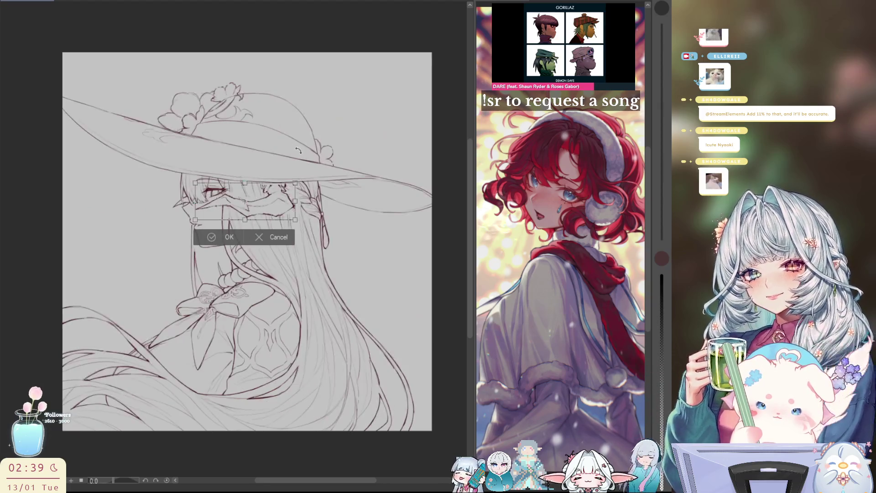
drag(215, 480, 233, 422)
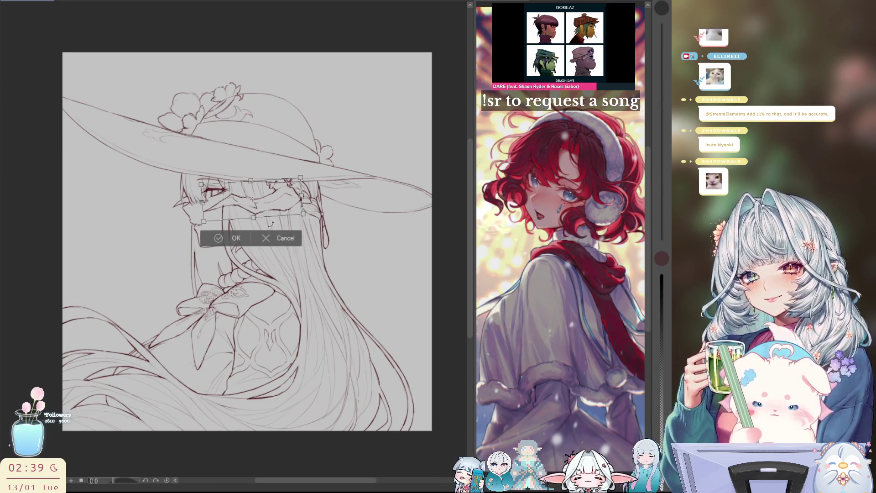
mouse_move(287, 216)
mouse_down()
mouse_move(272, 216)
mouse_move(328, 191)
mouse_move(315, 180)
mouse_up()
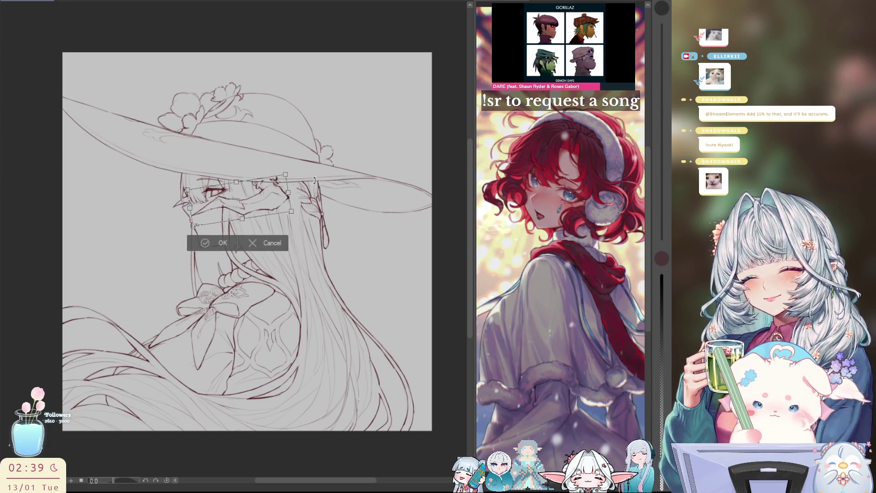
drag(273, 204, 279, 210)
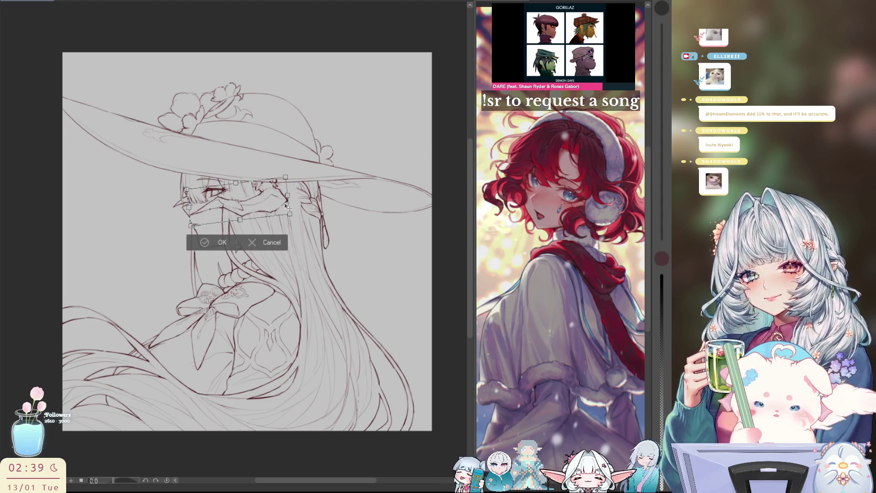
key(h)
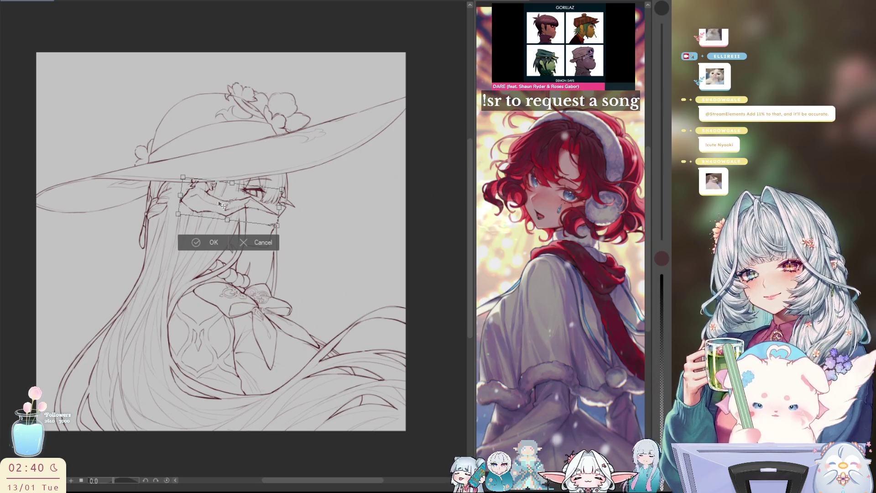
drag(224, 204, 226, 205)
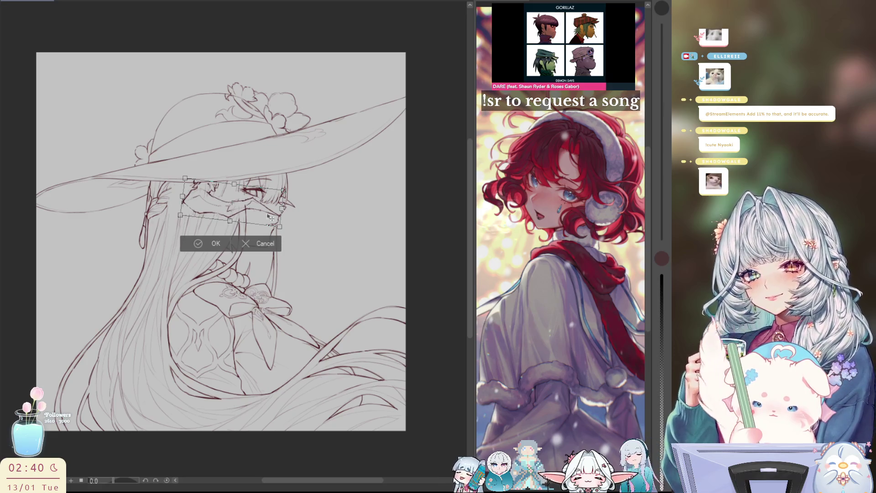
key(h)
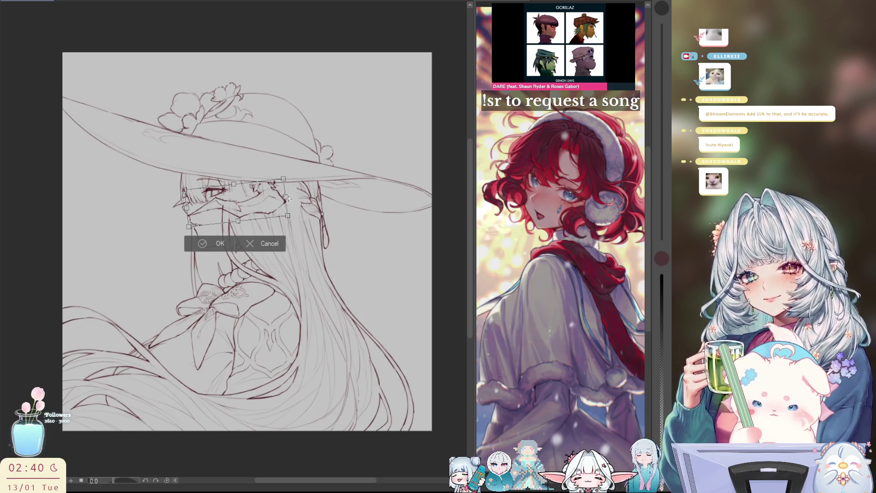
drag(286, 197, 289, 196)
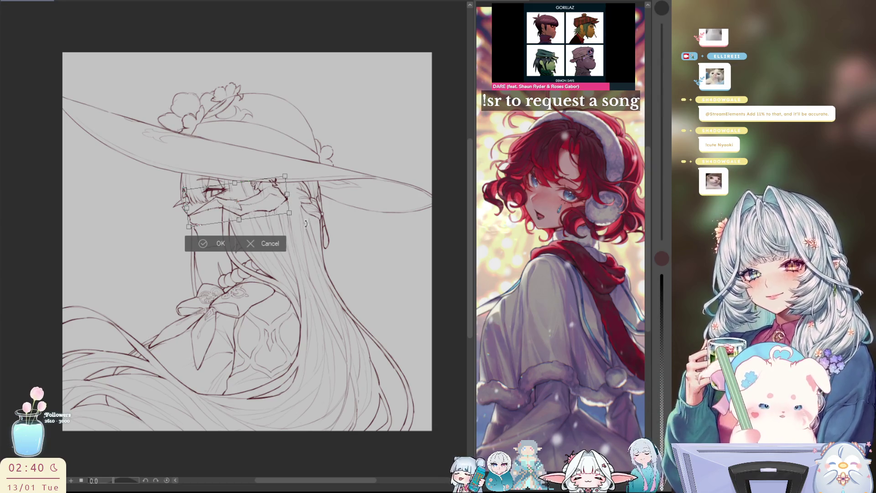
key(ctrl+z)
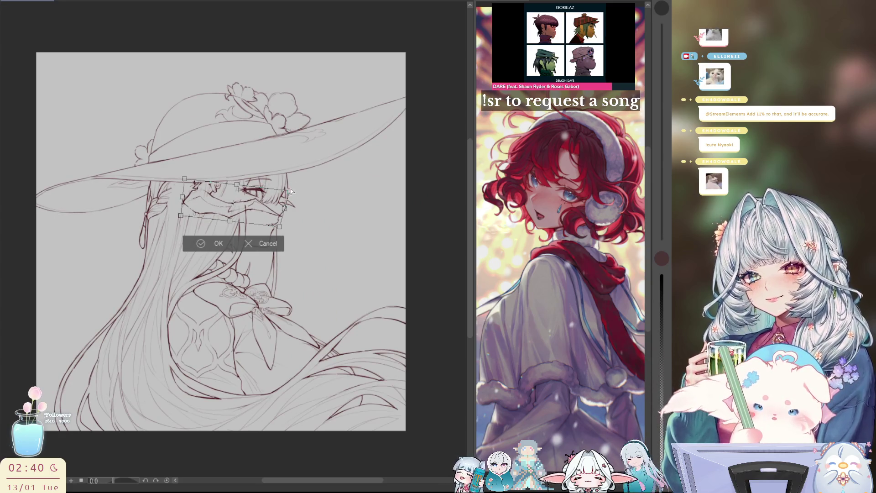
Skew the right side of the veil lines upward into alignment and apply the transform.
drag(290, 188, 298, 194)
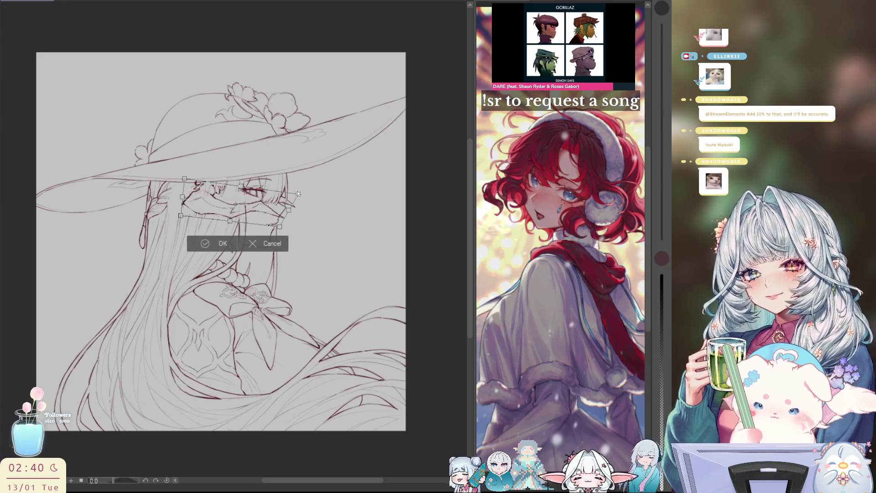
key(h)
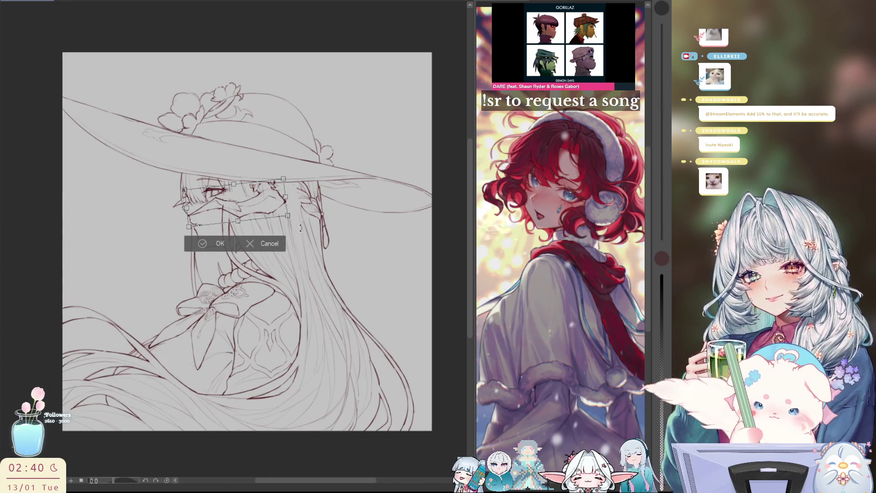
drag(194, 213, 197, 210)
mouse_move(319, 210)
mouse_down()
mouse_move(278, 220)
mouse_move(290, 218)
mouse_move(277, 218)
mouse_move(277, 210)
mouse_up()
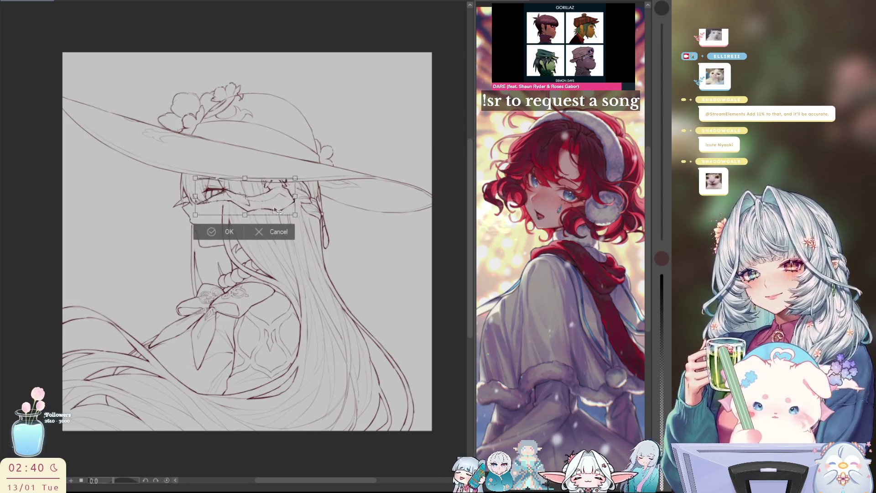
key(h)
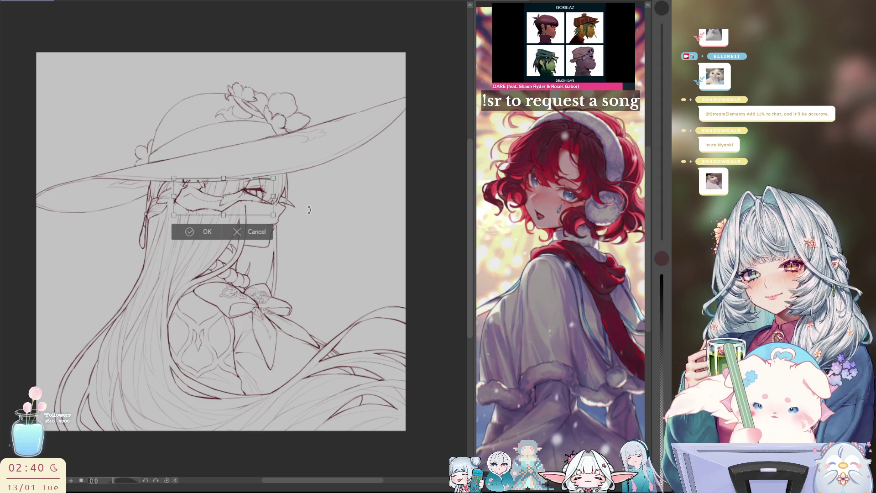
drag(273, 197, 275, 202)
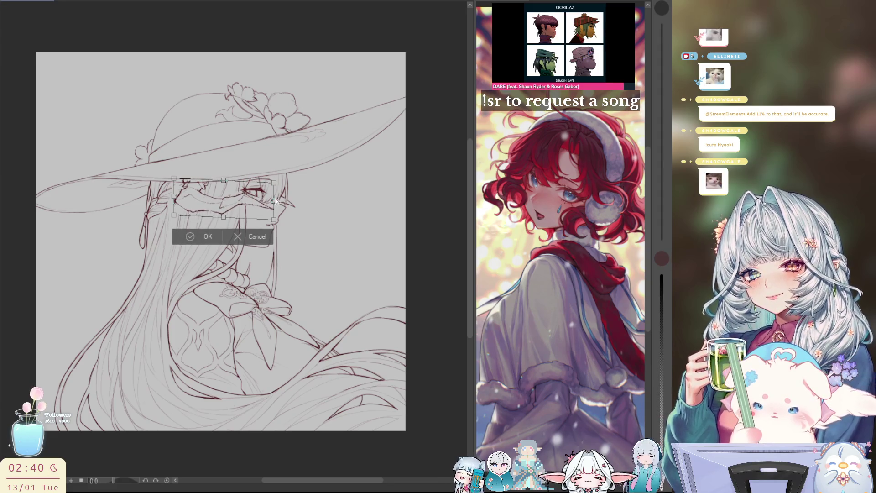
key(h)
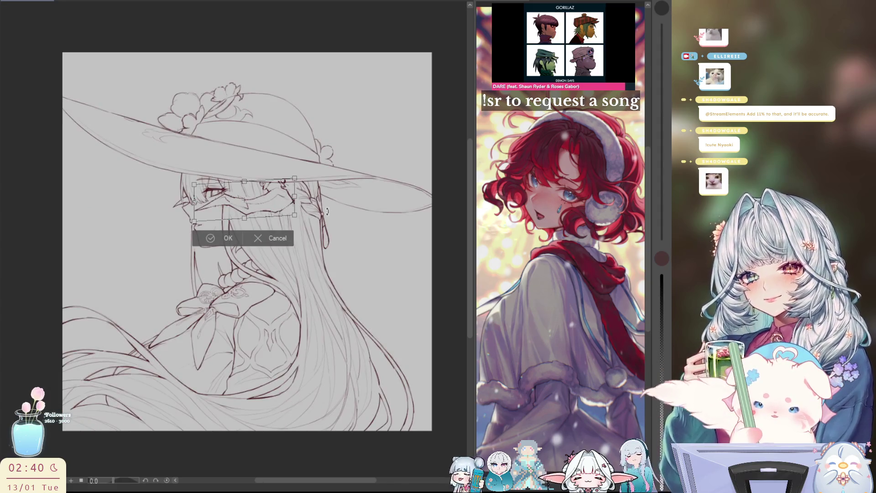
drag(289, 214, 280, 208)
key(h)
key(h)
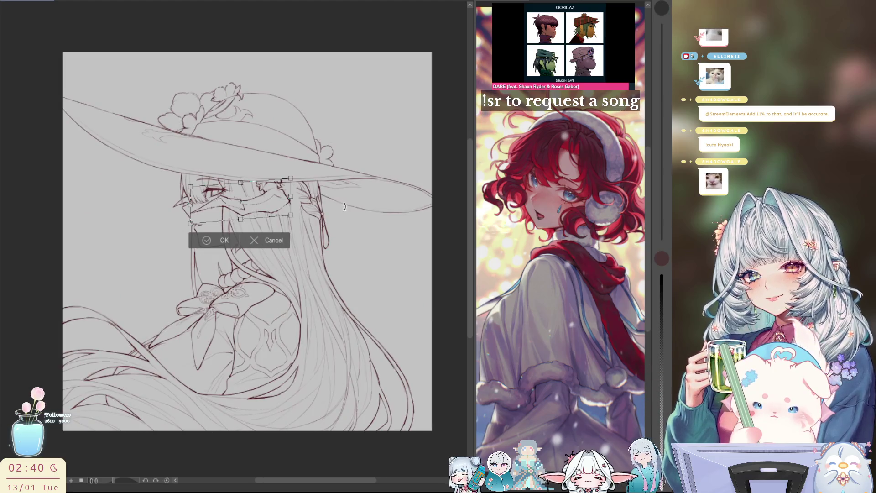
drag(294, 198, 294, 196)
key(h)
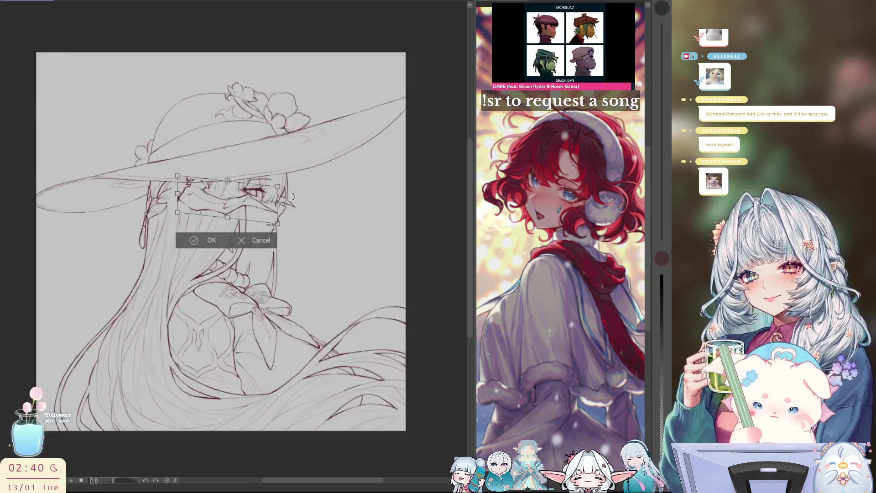
click(195, 241)
scroll(257, 176, up, 3)
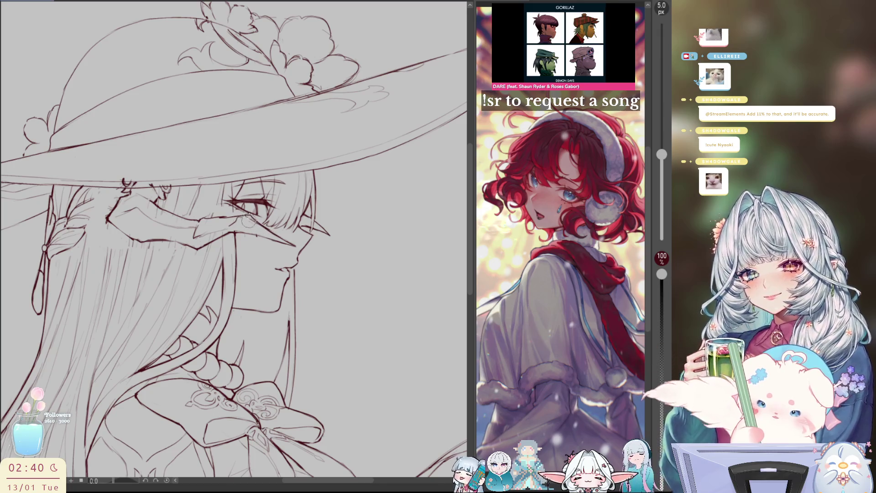
Redraw the jaw line from the eye down, checking it in mirrored views.
key(h)
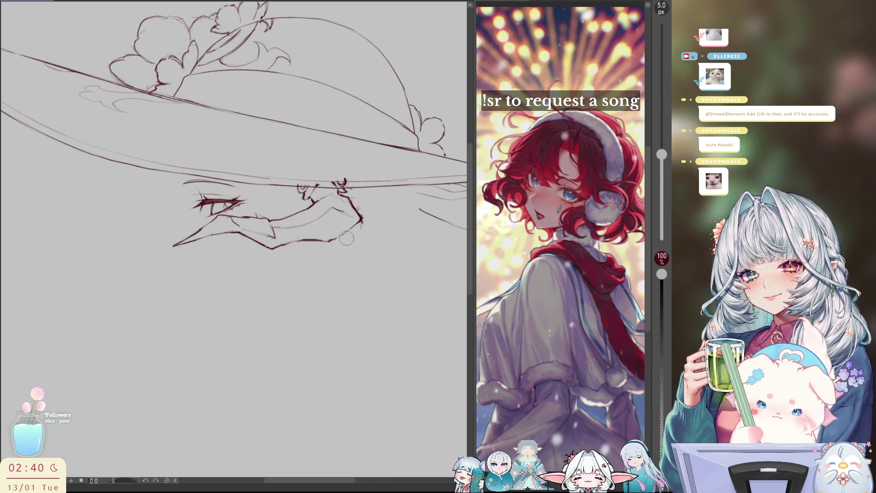
key(h)
key(h)
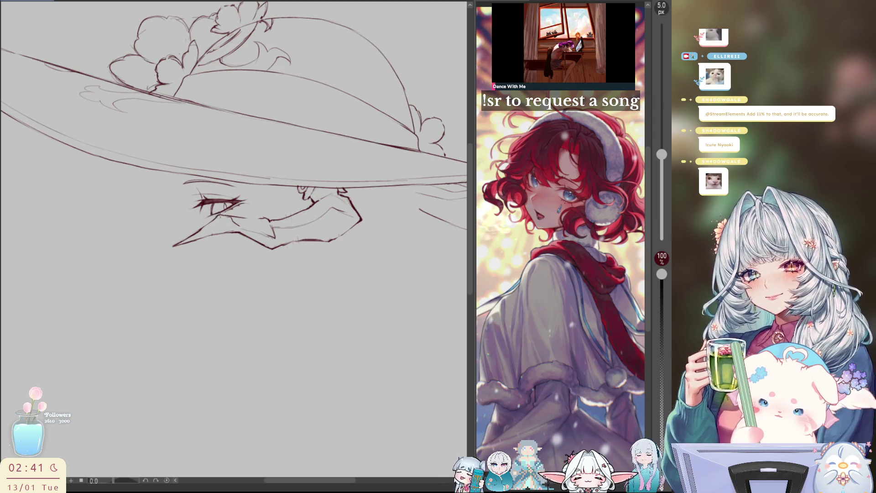
key(h)
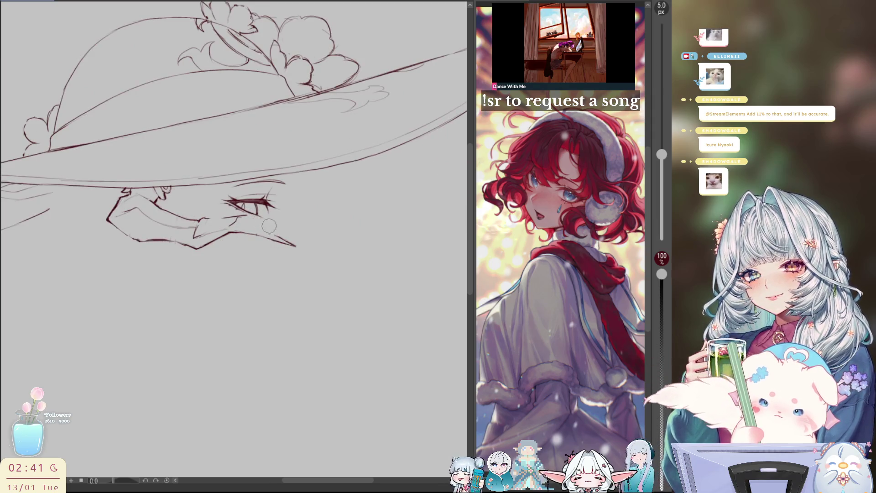
drag(246, 215, 286, 242)
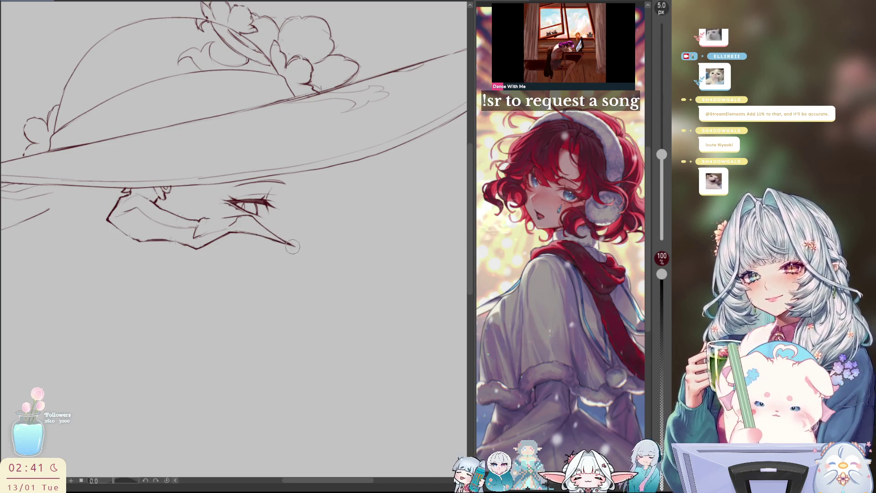
key(h)
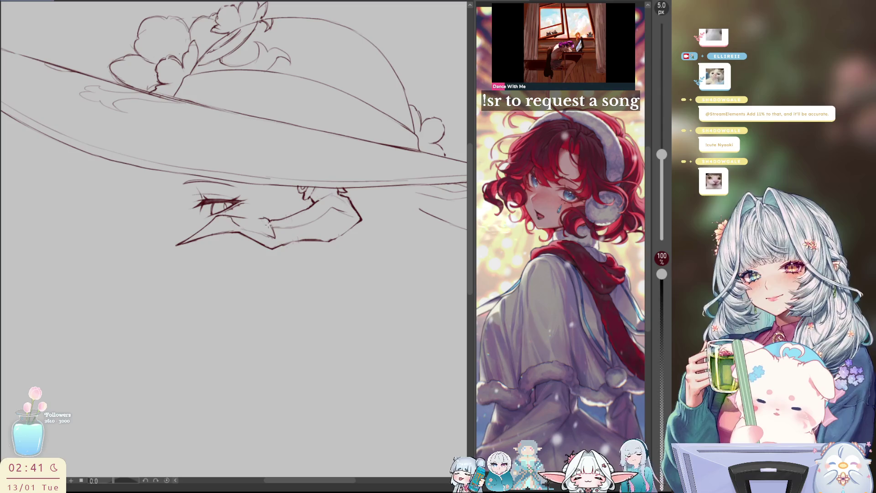
drag(244, 217, 267, 219)
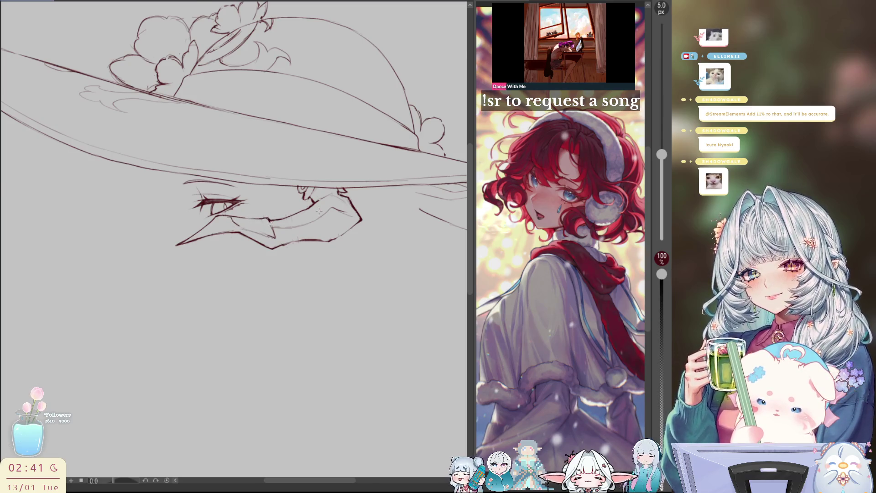
key(h)
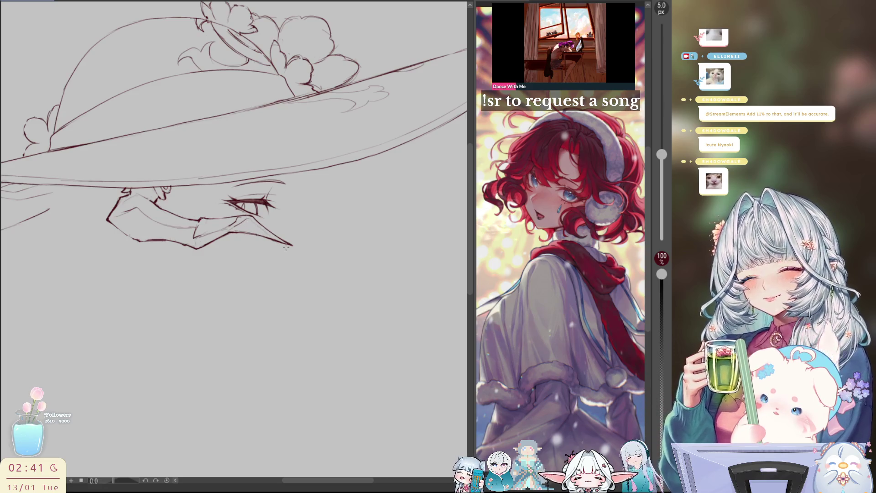
key(h)
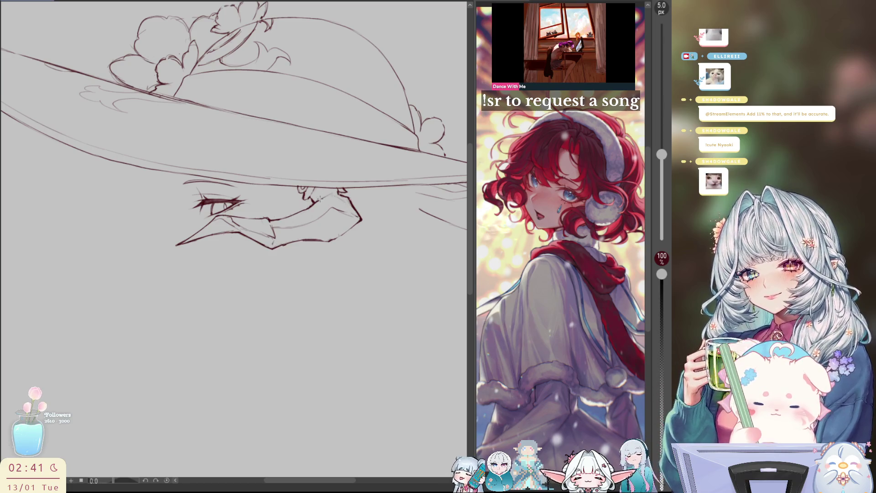
key(h)
key(h)
key(ctrl+minus)
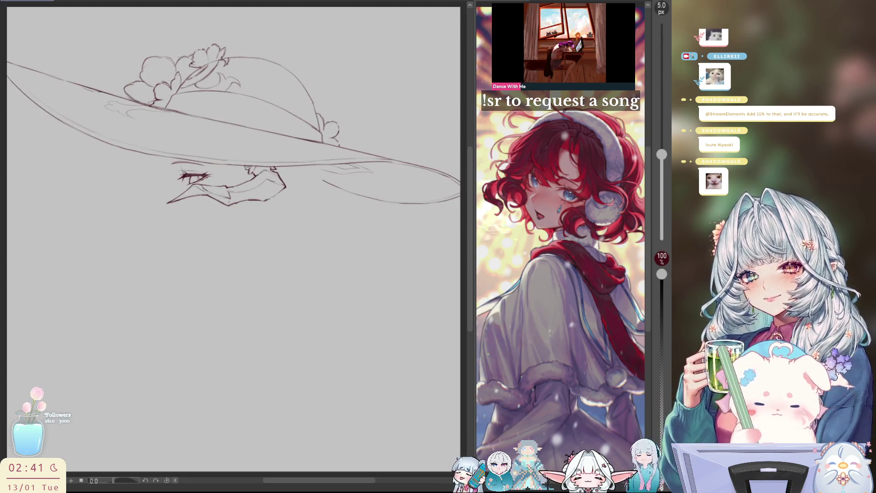
key(h)
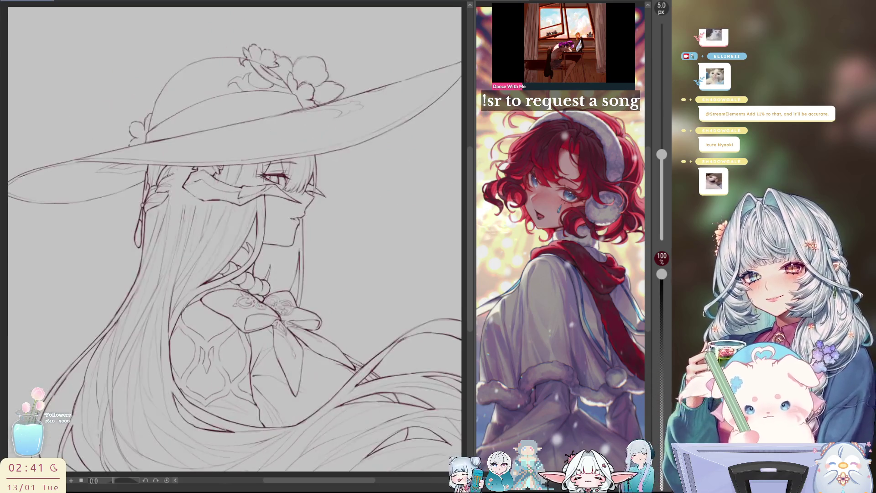
key(h)
scroll(251, 183, up, 2)
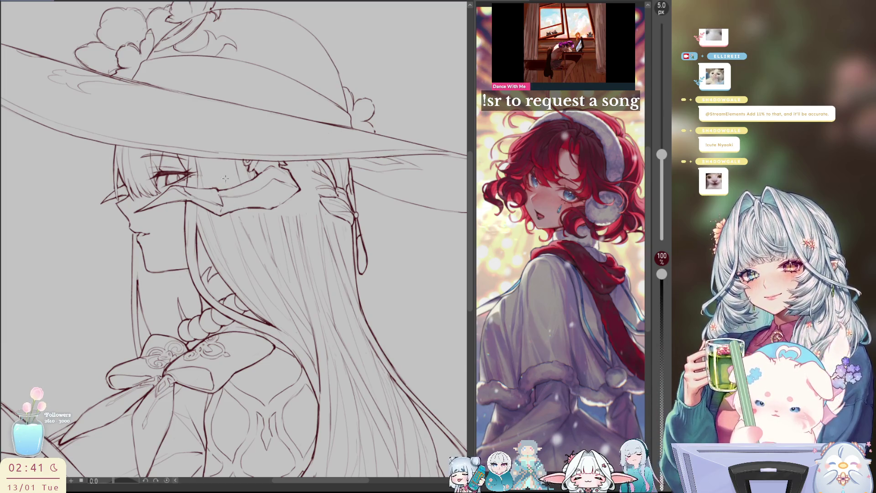
Add several thin strands down the long hair, redoing the two lower strands.
mouse_move(221, 176)
mouse_down()
mouse_move(230, 210)
mouse_move(270, 256)
mouse_up()
drag(260, 222, 277, 266)
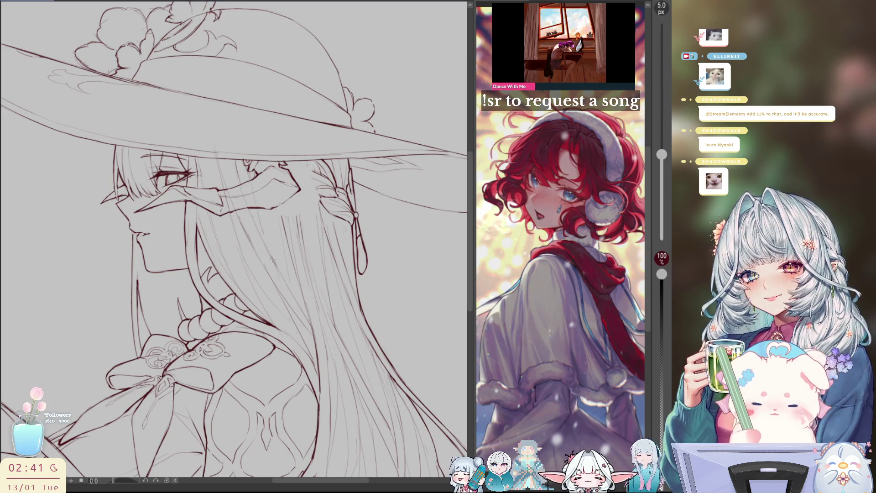
drag(263, 235, 271, 257)
drag(270, 239, 276, 259)
key(ctrl+z)
key(ctrl+z)
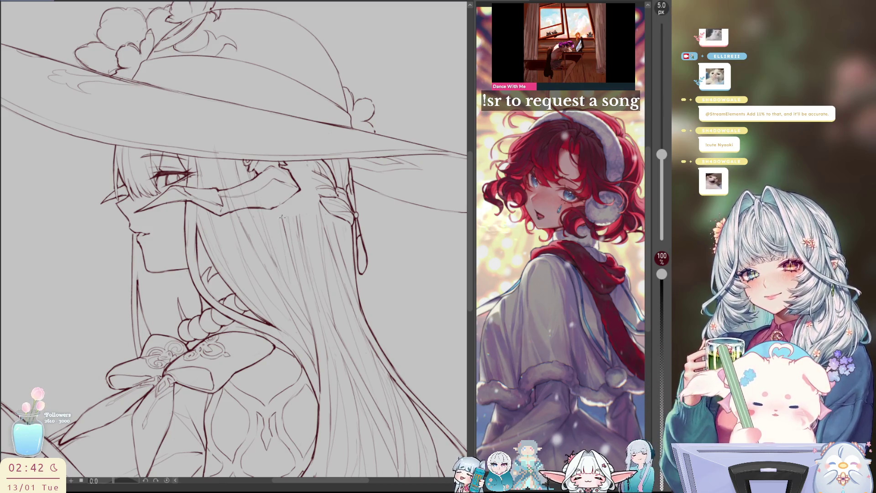
drag(278, 192, 285, 236)
drag(293, 194, 306, 259)
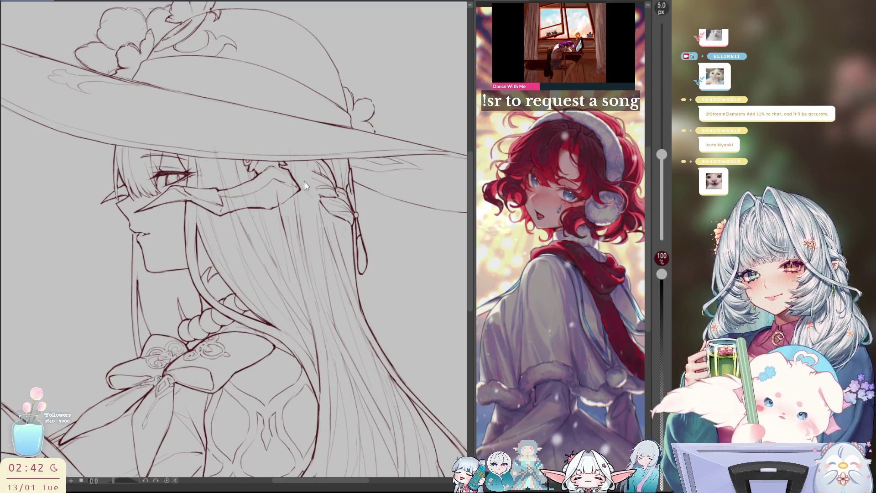
key(h)
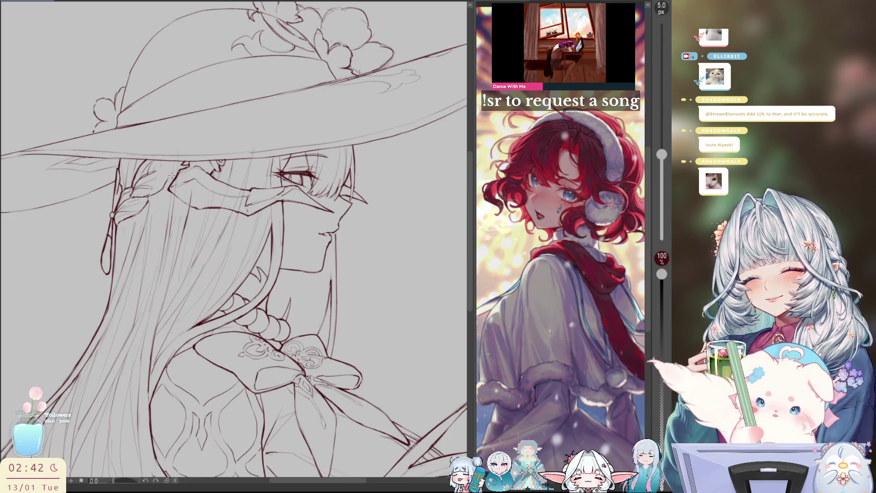
key(h)
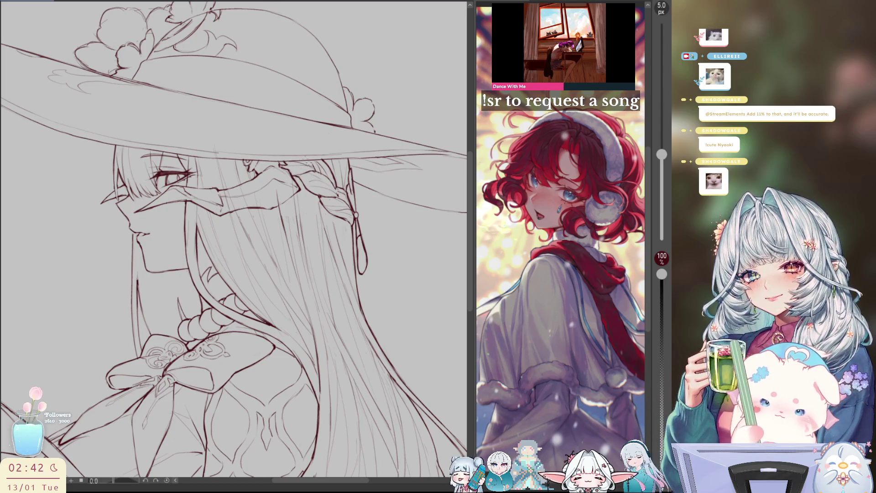
key(h)
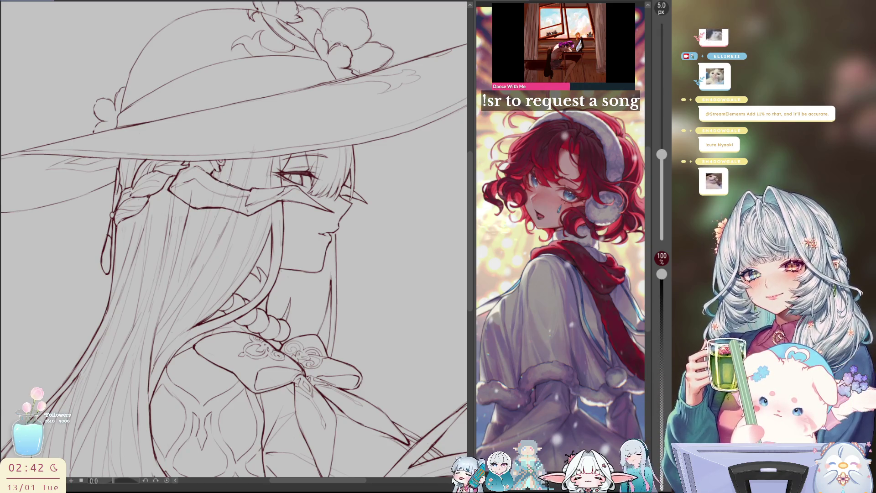
key(h)
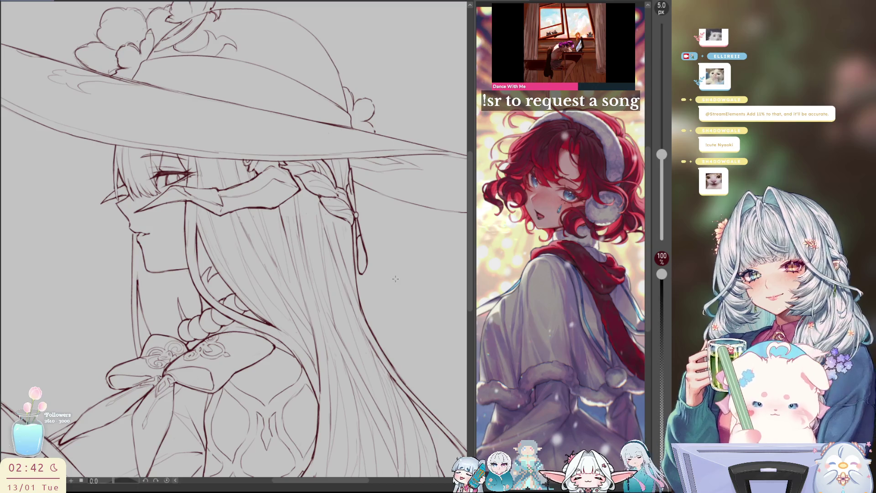
drag(379, 269, 365, 224)
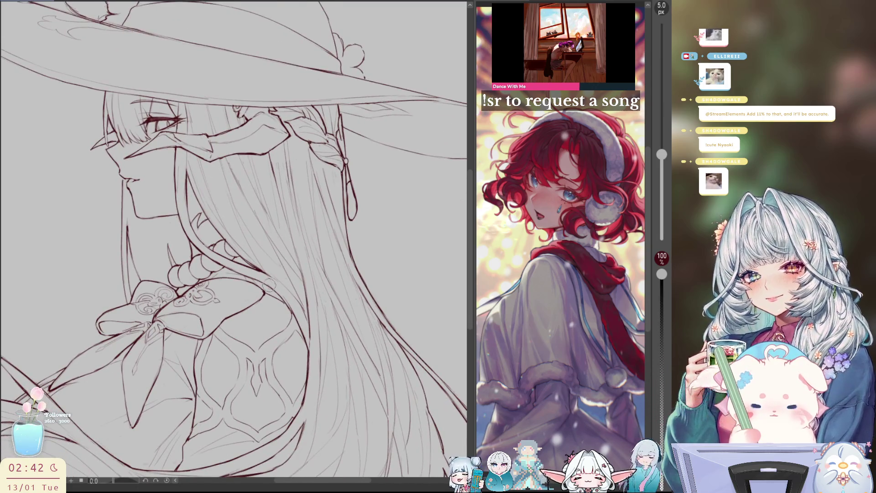
Check the drawing in a mirrored view and raise the brush size from 5 px to 7 px.
scroll(288, 297, down, 2)
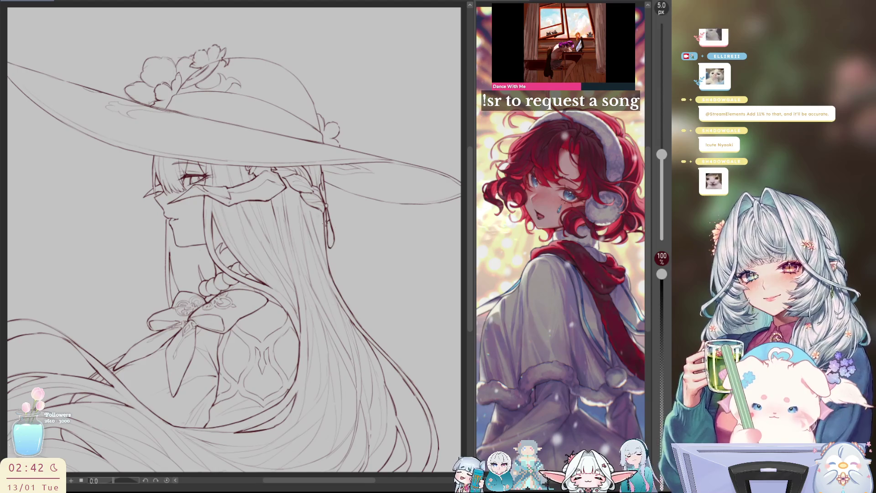
key(h)
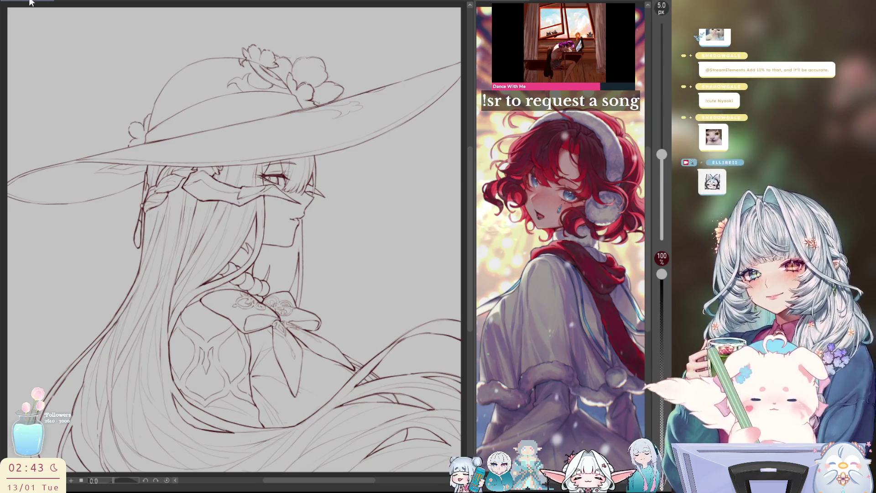
key(h)
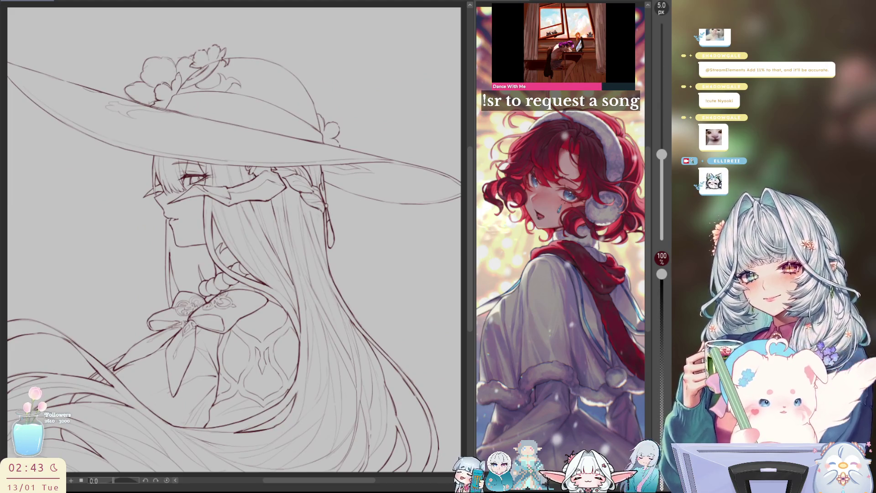
key(bracketright)
key(bracketright)
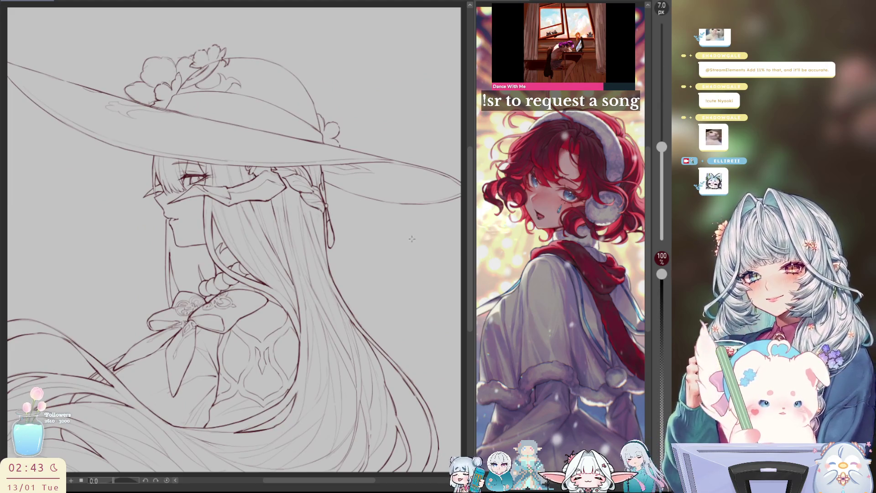
mouse_move(356, 151)
mouse_down()
mouse_move(385, 224)
mouse_move(385, 287)
mouse_move(181, 78)
mouse_up()
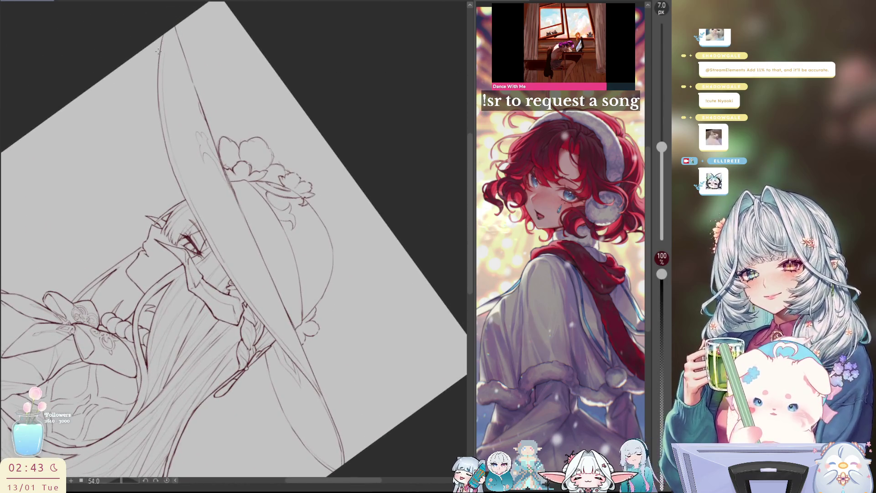
Ink the upper part of the hat brim's outer edge, retrying strokes until clean.
mouse_move(163, 35)
mouse_down()
mouse_move(158, 93)
mouse_move(171, 158)
mouse_up()
key(ctrl+z)
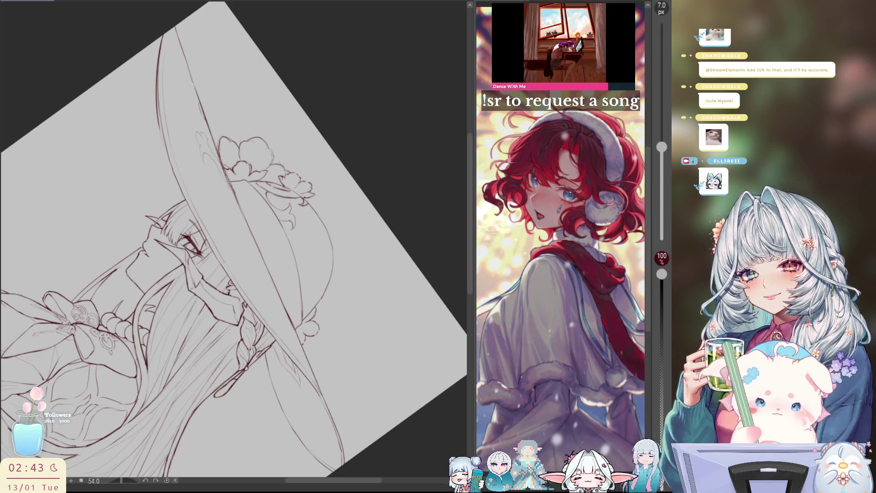
key(ctrl+z)
drag(159, 54, 158, 84)
key(ctrl+z)
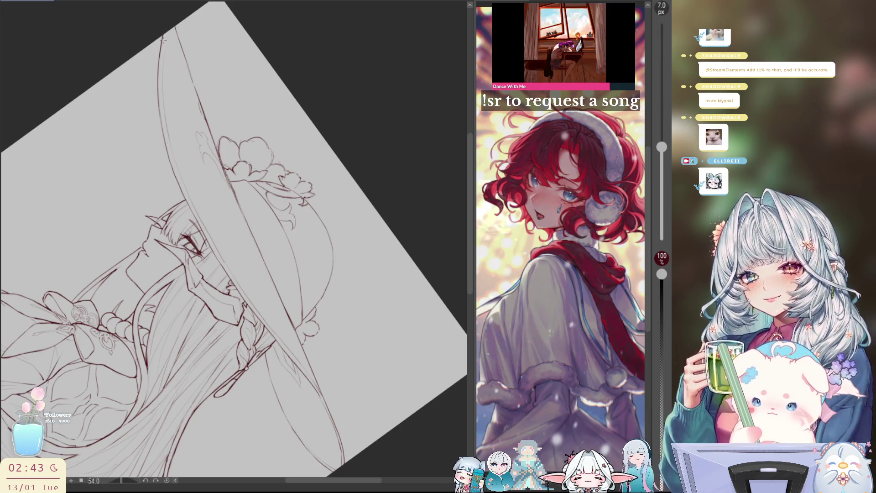
drag(163, 40, 162, 137)
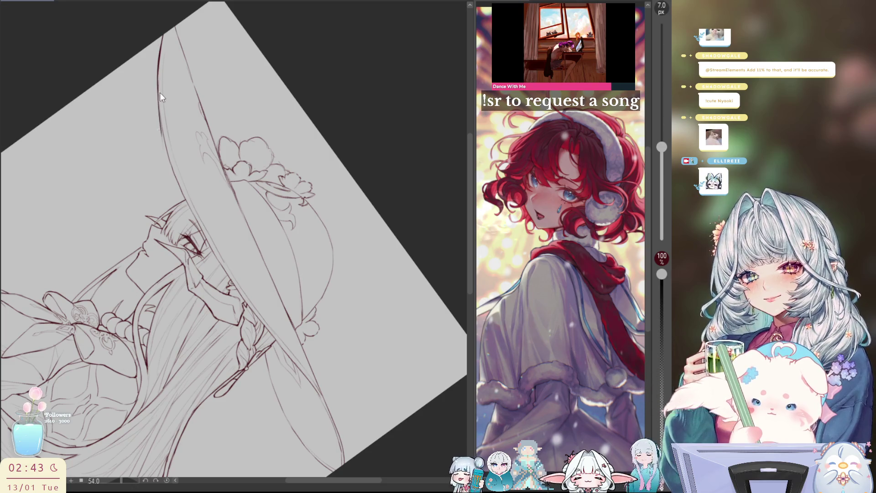
key(ctrl+z)
mouse_move(158, 89)
mouse_down()
mouse_move(163, 146)
mouse_move(184, 197)
mouse_up()
key(ctrl+z)
key(ctrl+z)
drag(167, 155, 221, 264)
key(ctrl+z)
key(ctrl+z)
key(ctrl+z)
Continue the brim edge down its lower stretch, redrawing segments and panning to follow it.
drag(200, 228, 241, 294)
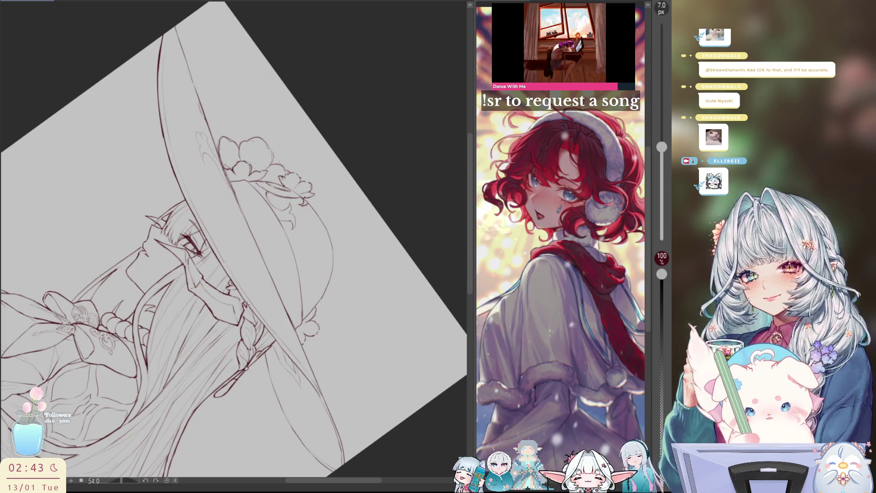
key(ctrl+z)
key(ctrl+z)
drag(220, 261, 274, 341)
key(ctrl+z)
key(ctrl+z)
drag(252, 310, 292, 361)
key(ctrl+z)
key(ctrl+z)
key(ctrl+z)
key(ctrl+z)
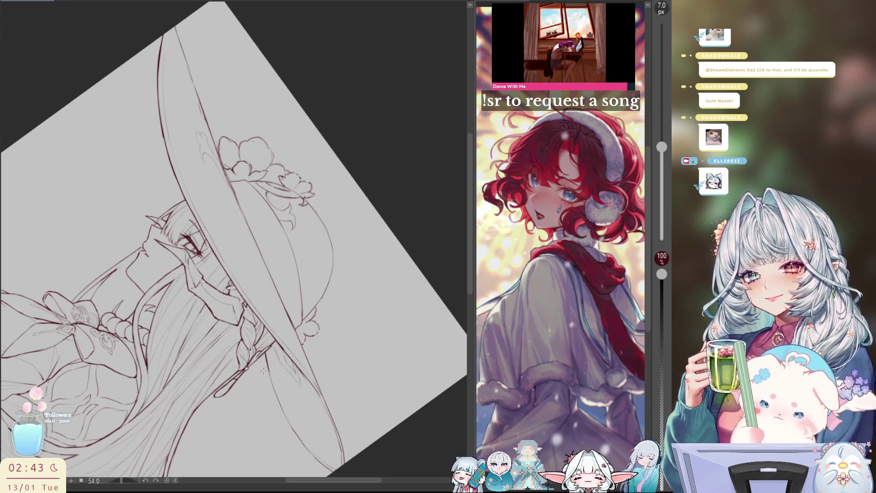
mouse_move(264, 371)
mouse_down()
mouse_move(235, 352)
mouse_move(253, 396)
mouse_up()
key(ctrl+z)
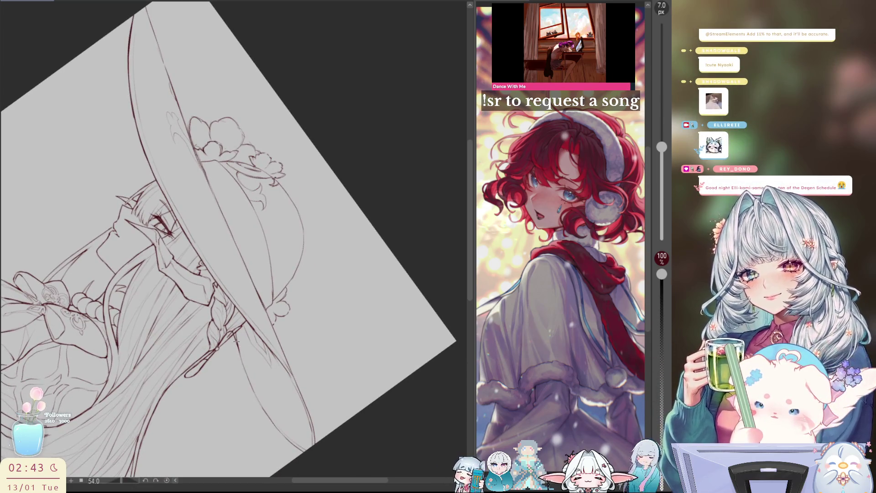
key(ctrl+z)
drag(238, 351, 264, 411)
key(ctrl+z)
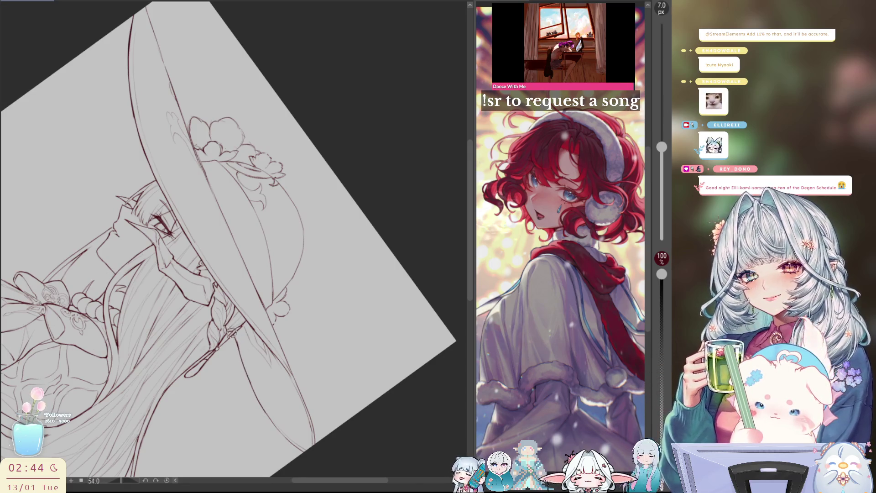
drag(234, 336, 212, 286)
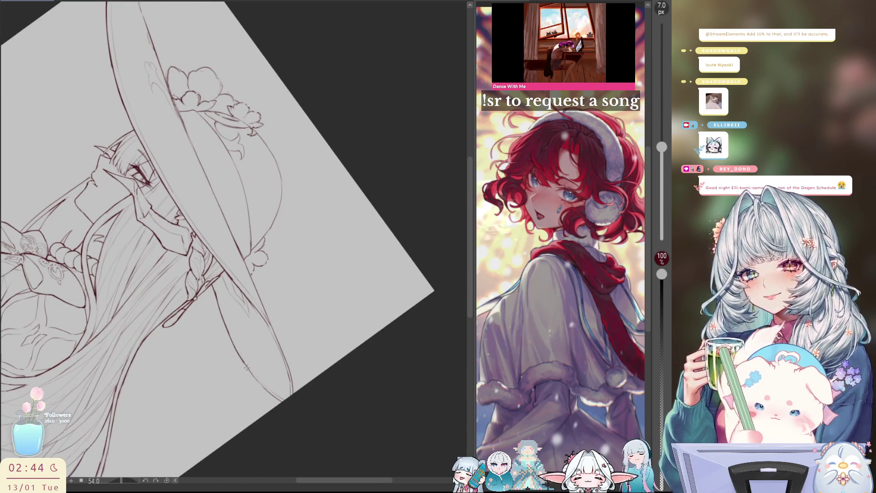
drag(246, 368, 276, 400)
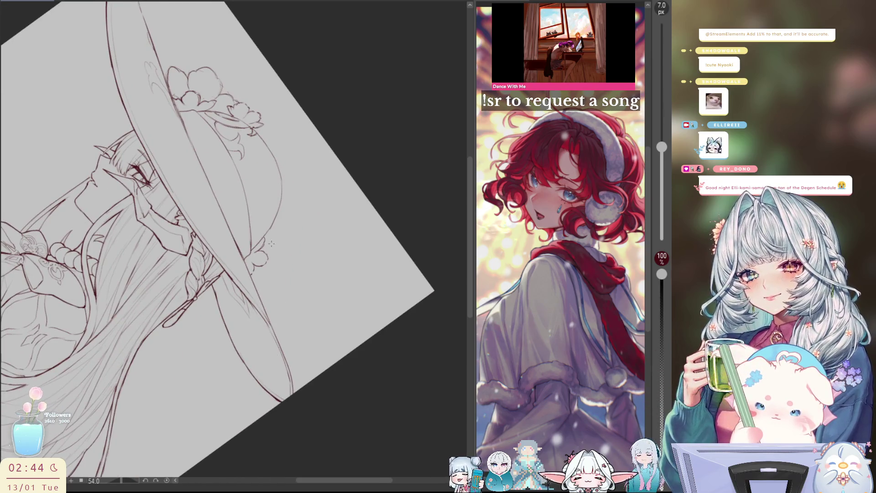
key(h)
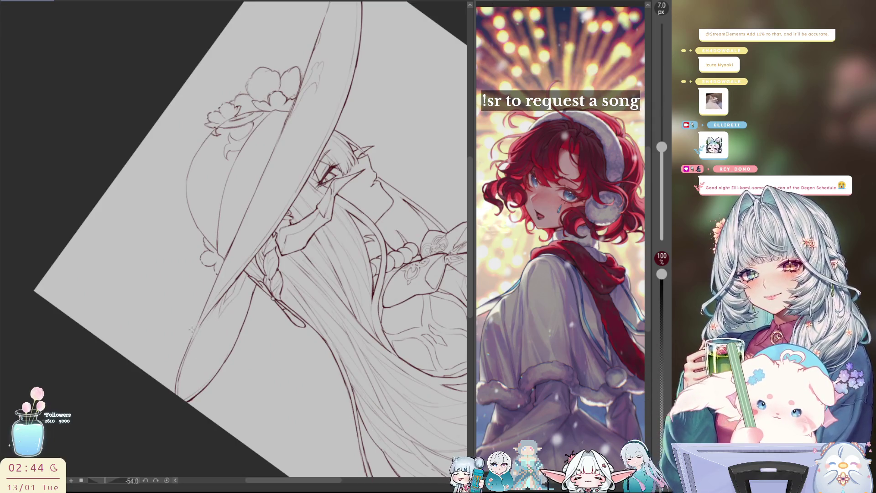
drag(191, 329, 249, 322)
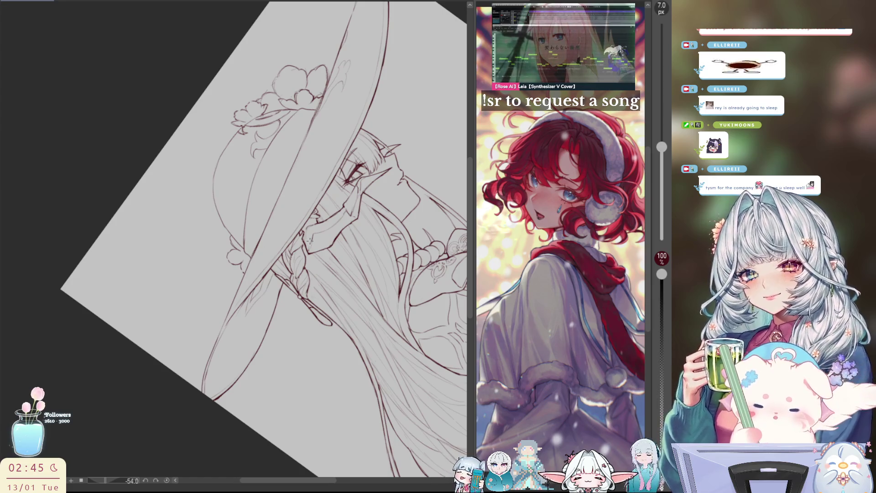
key(ctrl+0)
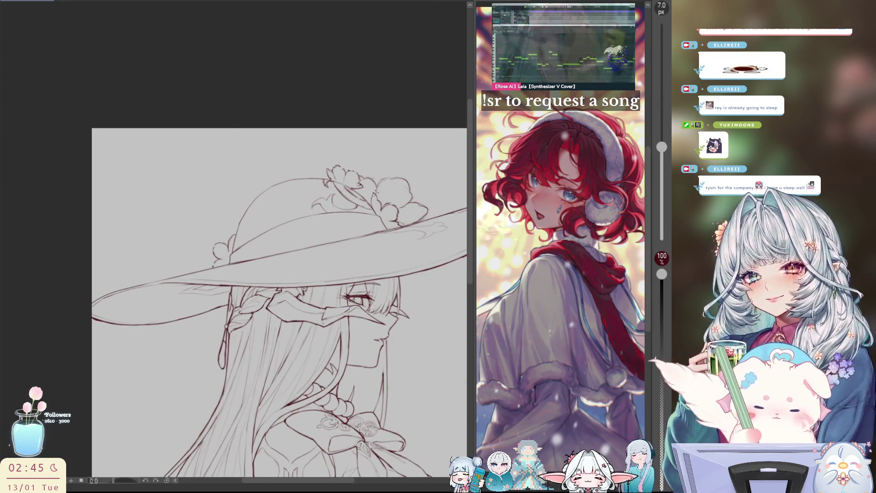
Fade the hat flower sketch lines with the large soft eraser on a tilted, mirrored view.
mouse_move(310, 241)
mouse_down()
mouse_move(364, 110)
mouse_move(380, 133)
mouse_up()
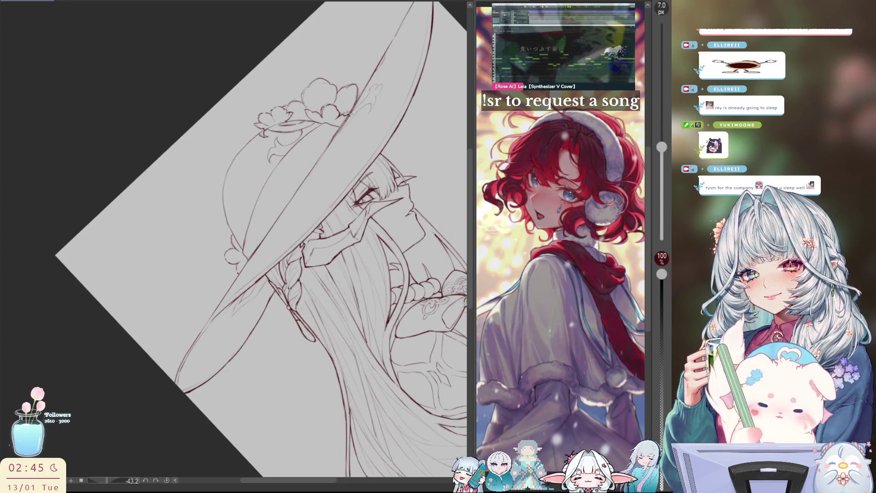
key(h)
scroll(369, 163, up, 1)
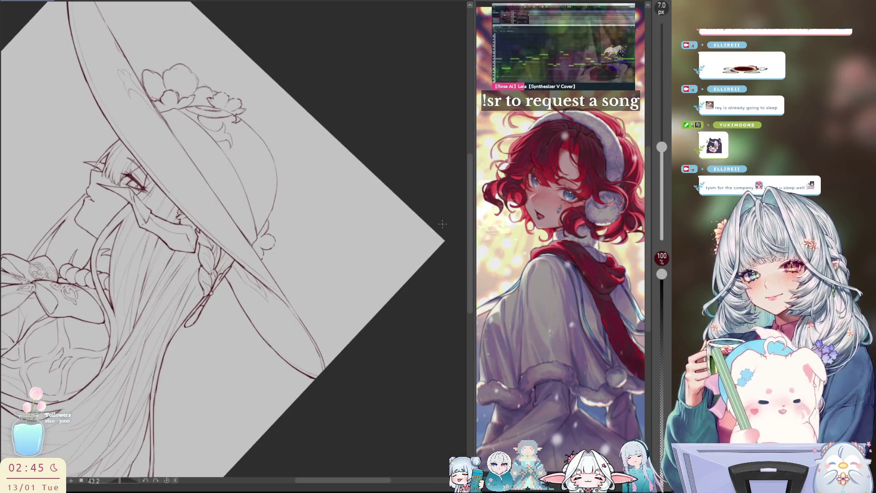
key(e)
drag(174, 137, 188, 163)
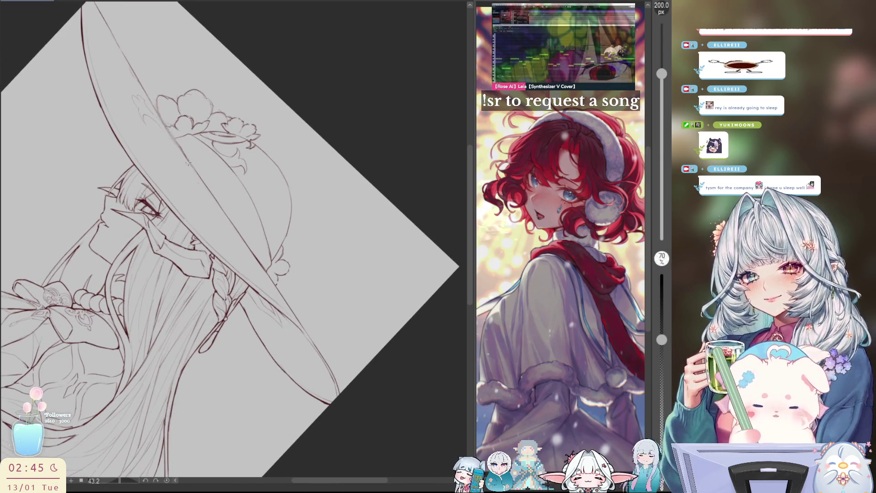
drag(169, 90, 256, 127)
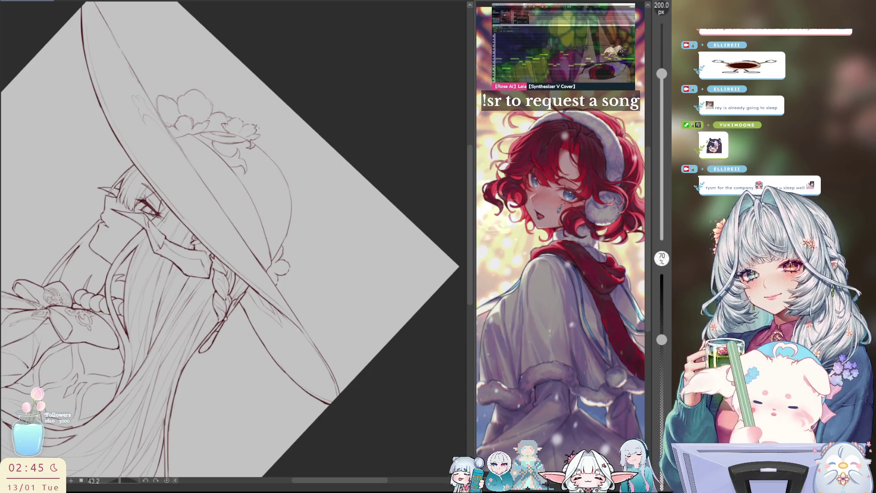
drag(283, 258, 247, 256)
drag(322, 232, 295, 263)
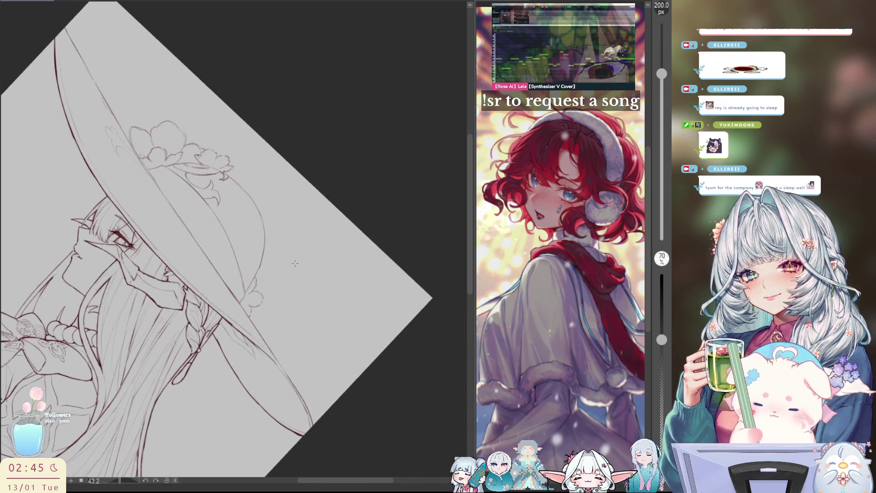
Ink a line along the hat brim with the thin pen, redrawing it several times.
key(p)
drag(203, 257, 214, 264)
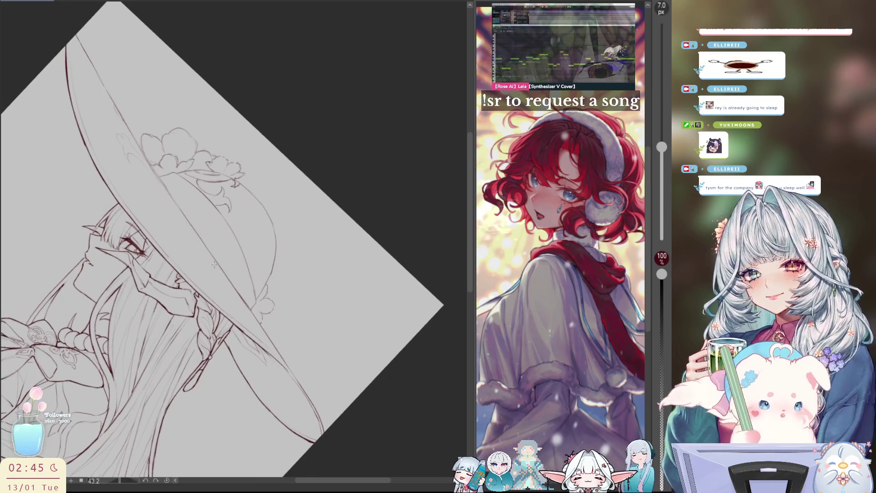
drag(80, 39, 134, 138)
key(ctrl+z)
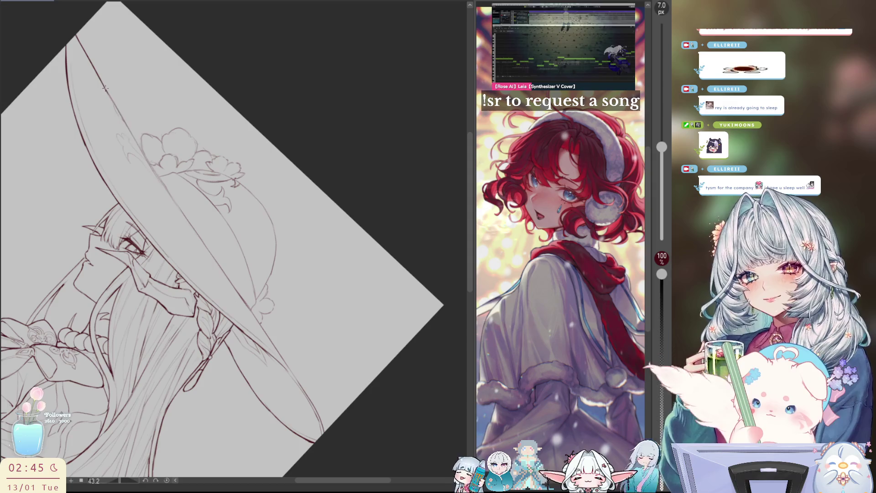
mouse_move(112, 100)
mouse_down()
mouse_move(150, 161)
mouse_move(141, 150)
mouse_up()
key(ctrl+z)
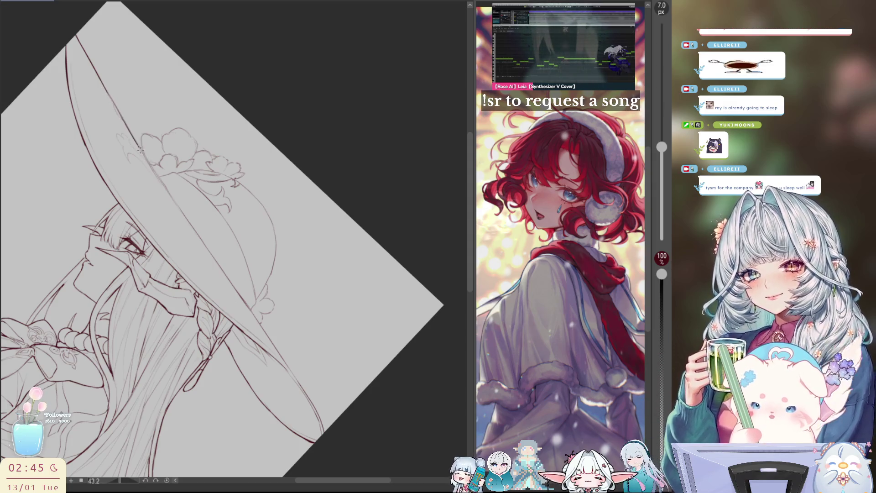
key(ctrl+z)
key(ctrl+z)
drag(105, 88, 145, 158)
With the view unmirrored, ink the upper inner brim line downward, retrying strokes.
key(h)
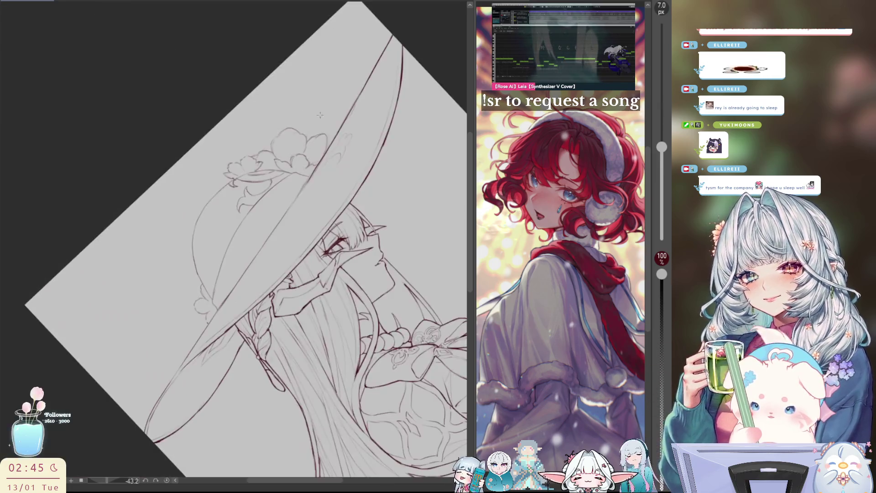
drag(355, 104, 288, 213)
key(ctrl+z)
drag(330, 143, 274, 230)
key(ctrl+z)
key(ctrl+z)
drag(301, 190, 209, 323)
key(ctrl+z)
drag(247, 270, 171, 379)
key(ctrl+z)
Extend the inner brim line down-left toward the hair, undoing failed attempts.
key(ctrl+z)
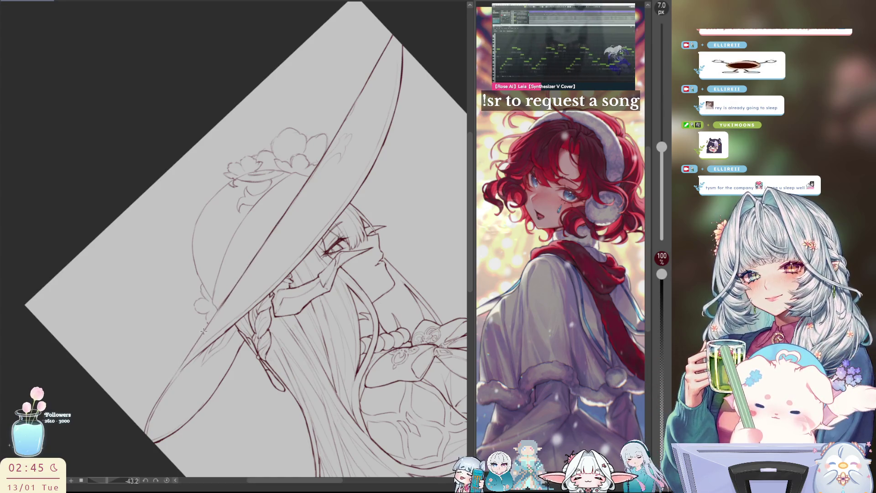
drag(198, 340, 173, 380)
key(ctrl+z)
drag(201, 337, 177, 373)
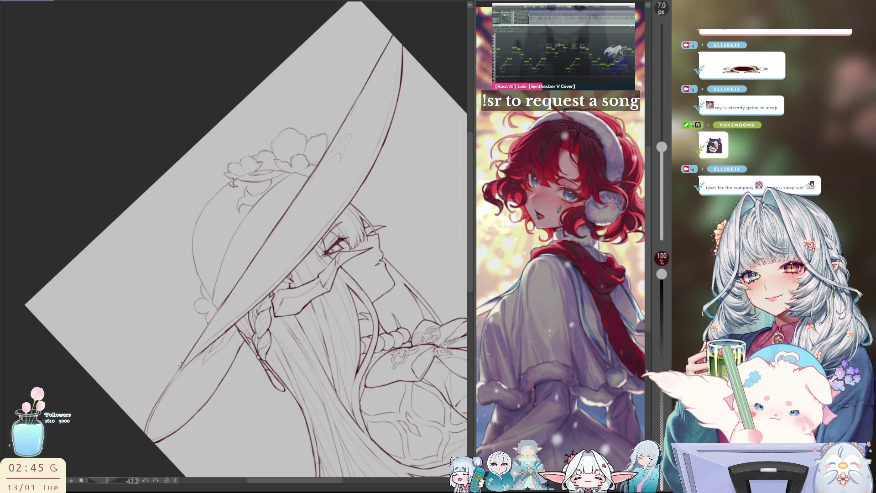
key(ctrl+z)
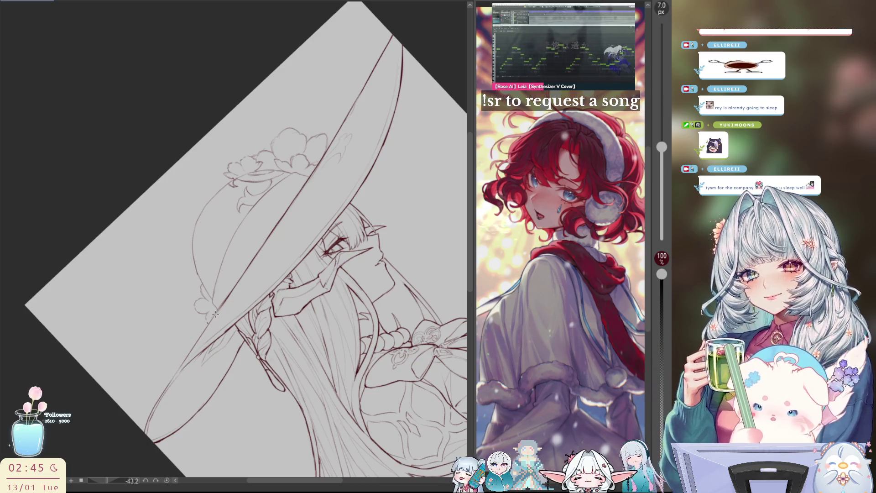
key(ctrl+z)
drag(213, 321, 147, 424)
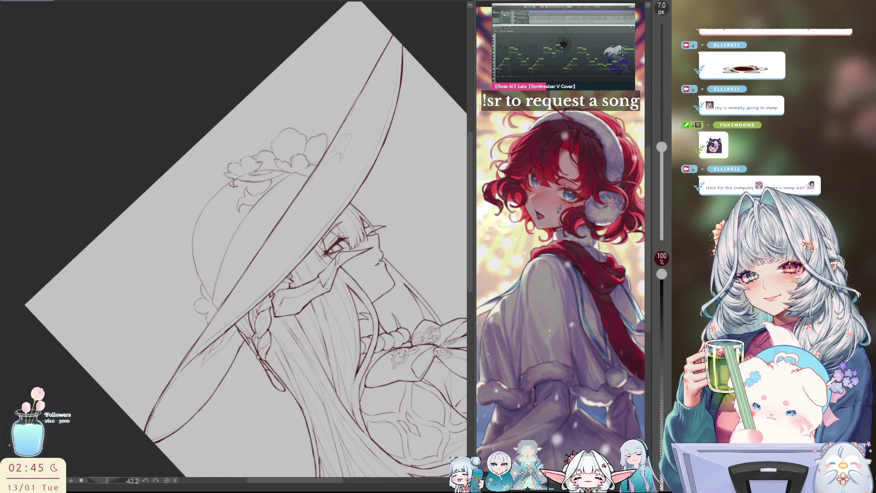
key(ctrl+z)
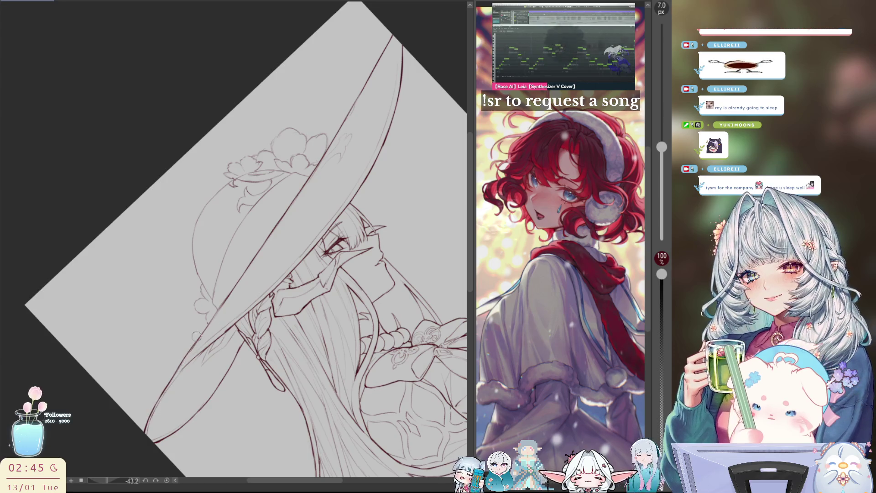
key(ctrl+z)
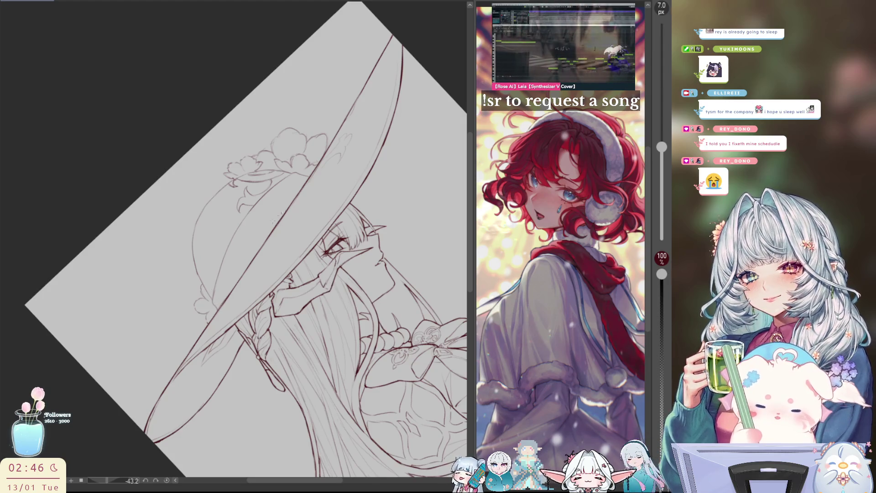
Reset the view rotation and lighten the flower and brim sketch lines with the 150 px soft eraser.
key(ctrl+at)
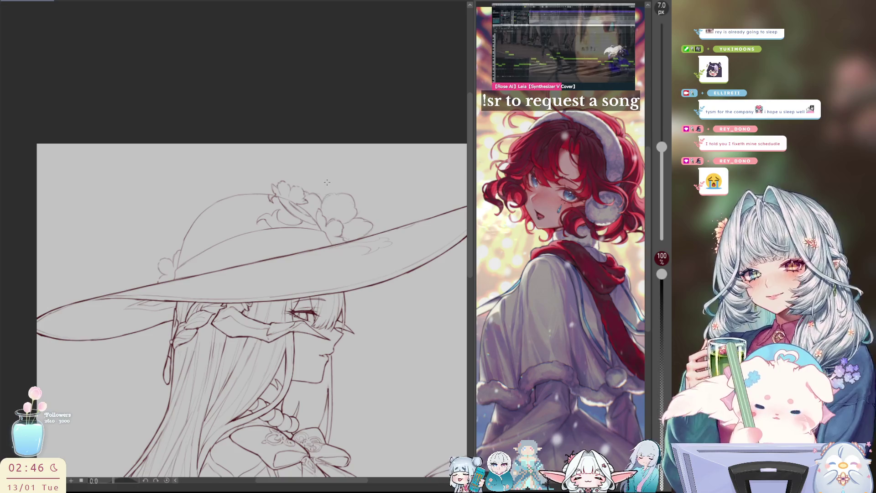
key(e)
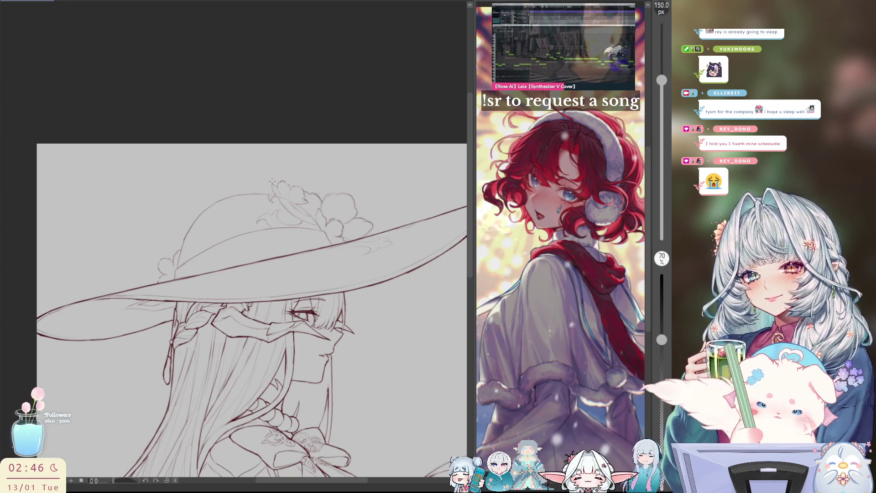
drag(272, 181, 375, 214)
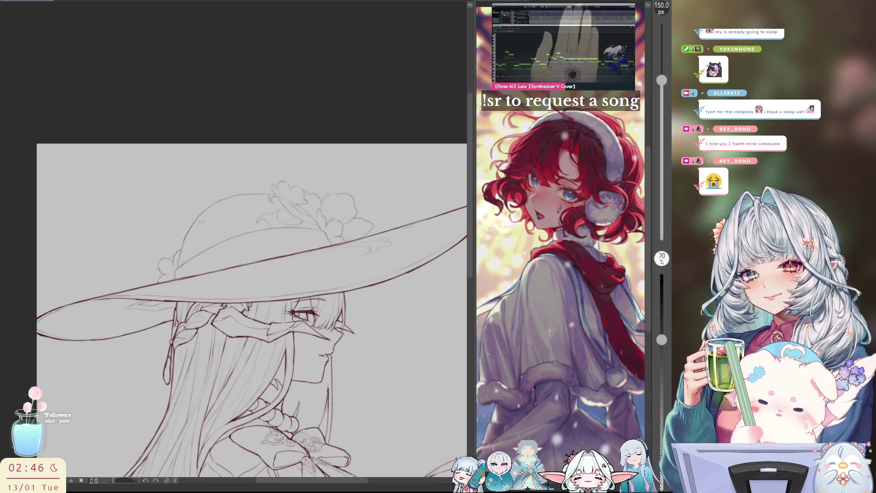
Return to the 7 px pen and ink a line along the hat ribbon in a mirrored, zoomed view.
key(p)
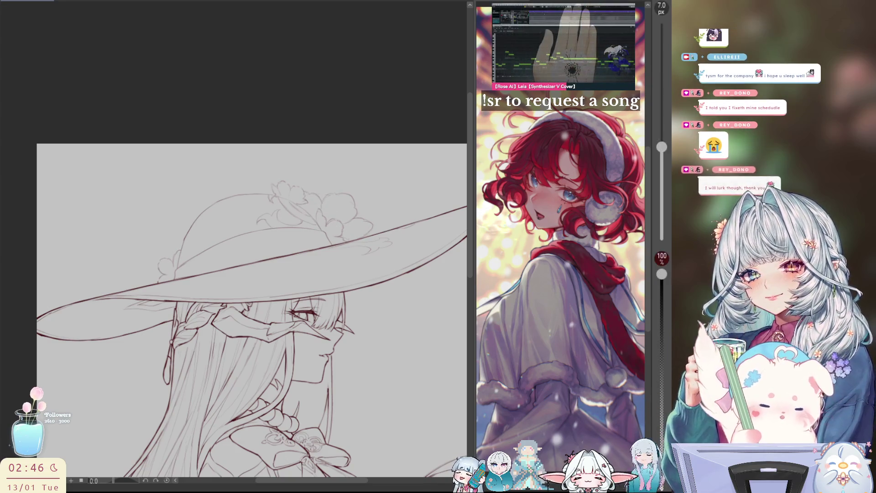
key(h)
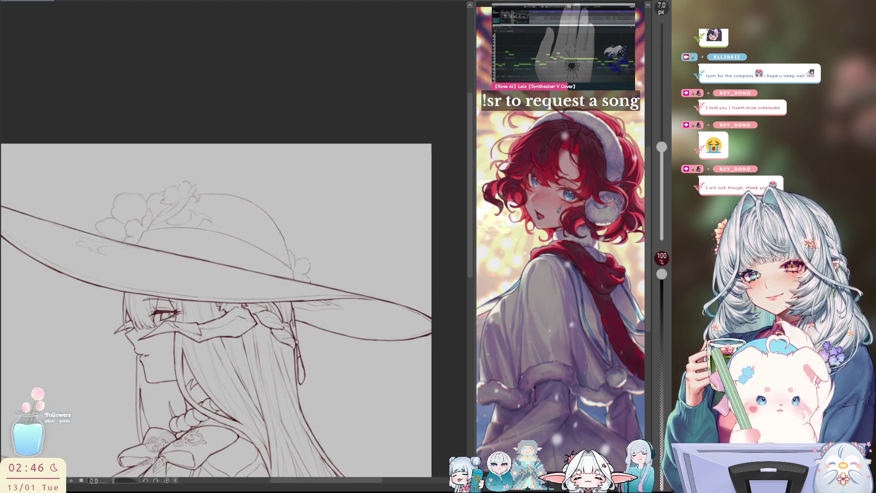
scroll(237, 301, up, 2)
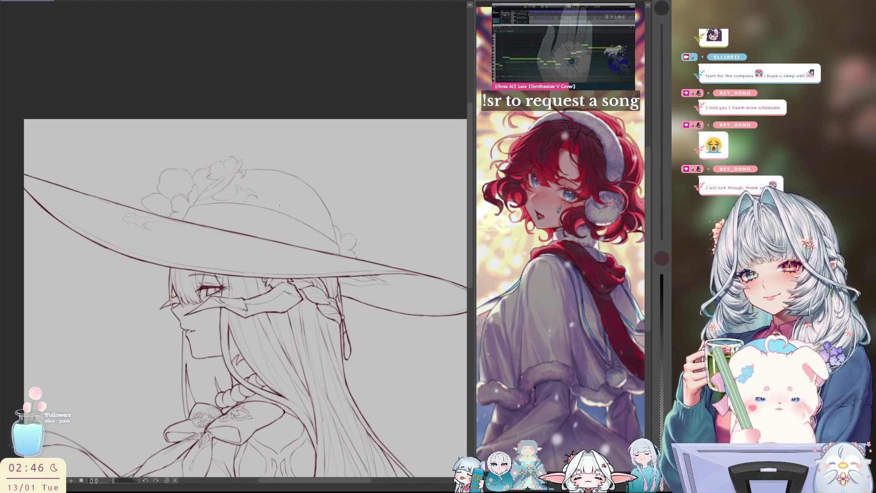
scroll(205, 204, up, 2)
drag(205, 204, 187, 228)
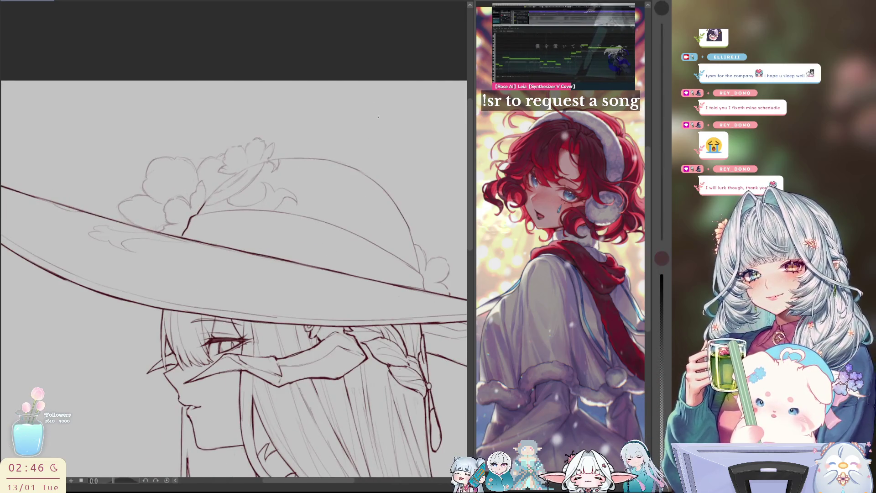
drag(216, 194, 157, 238)
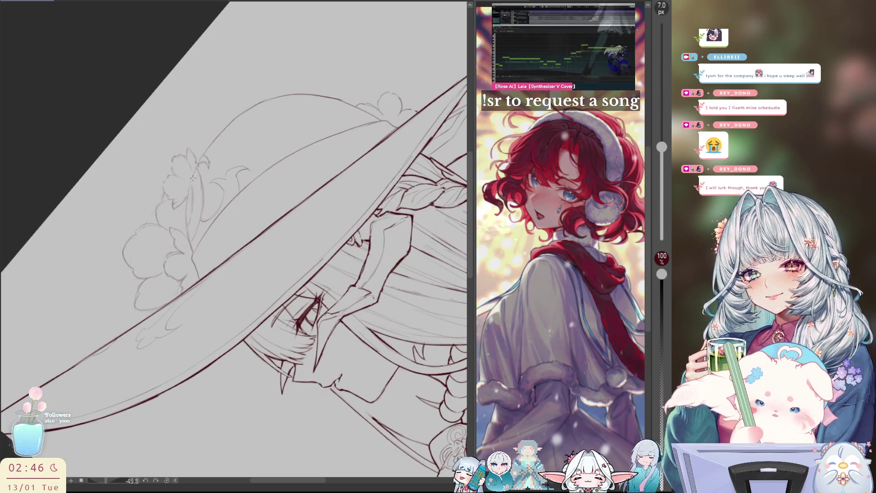
Ink the line down the hat ribbon, redrawing it once more cleanly.
drag(191, 182, 186, 226)
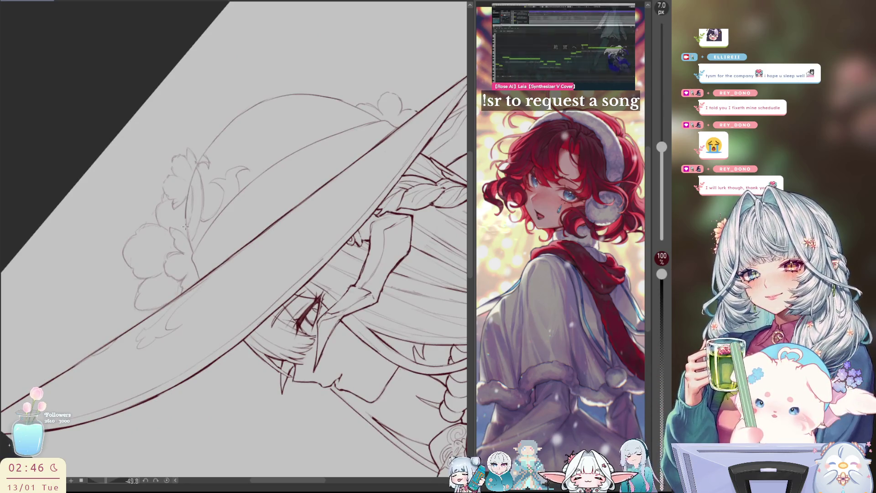
key(ctrl+z)
mouse_move(197, 167)
mouse_down()
mouse_move(189, 238)
mouse_move(199, 276)
mouse_up()
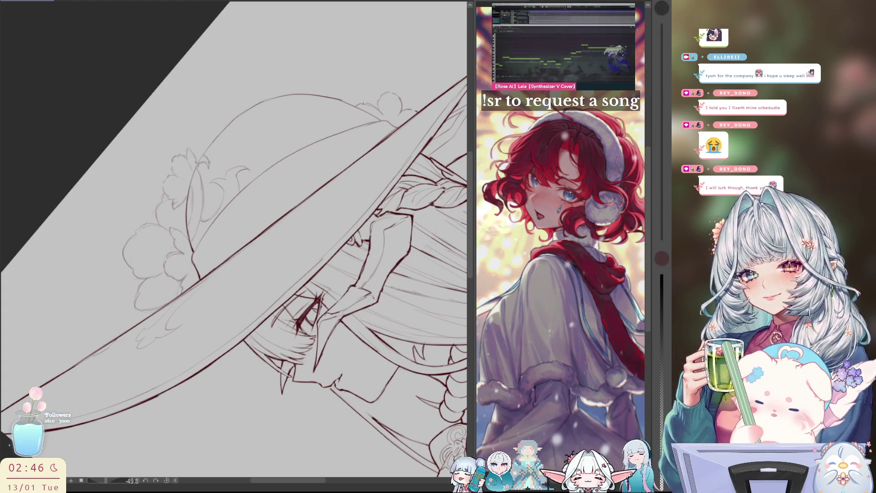
Ink the long left edge of the hat brim, rotating the view and resetting it upright.
mouse_move(221, 171)
mouse_down()
mouse_move(158, 162)
mouse_move(164, 226)
mouse_up()
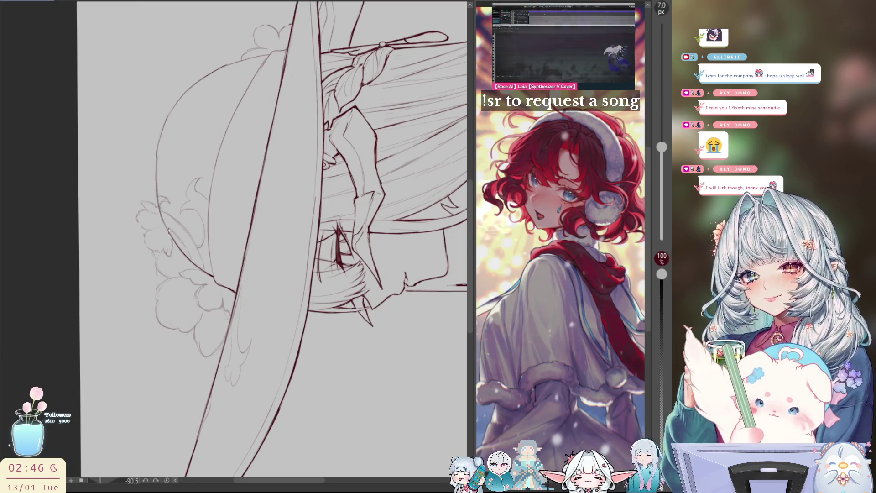
drag(157, 193, 174, 241)
drag(155, 192, 182, 250)
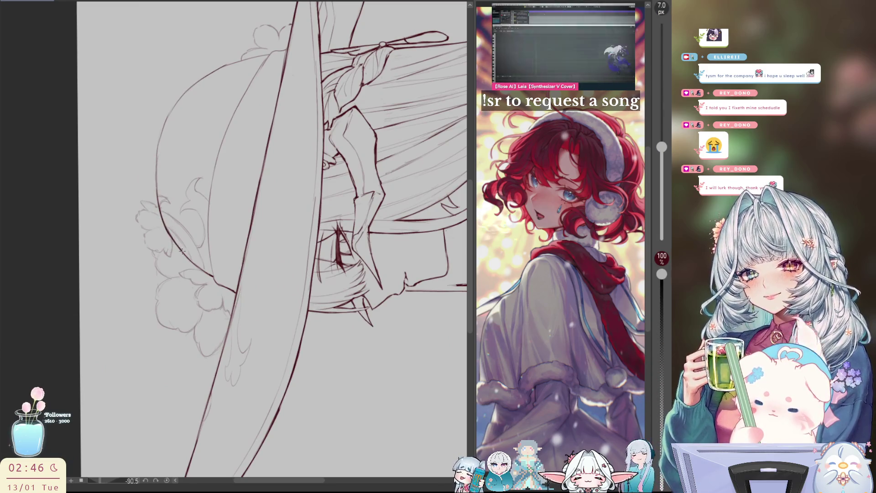
drag(156, 193, 159, 142)
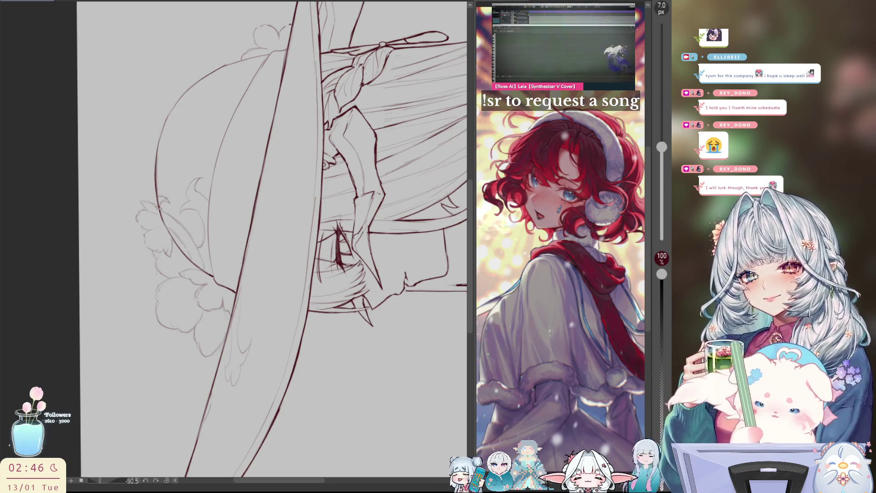
mouse_move(314, 92)
mouse_down()
mouse_move(185, 116)
mouse_move(143, 191)
mouse_move(148, 242)
mouse_up()
mouse_move(144, 211)
mouse_down()
mouse_move(147, 240)
mouse_move(174, 288)
mouse_move(207, 310)
mouse_up()
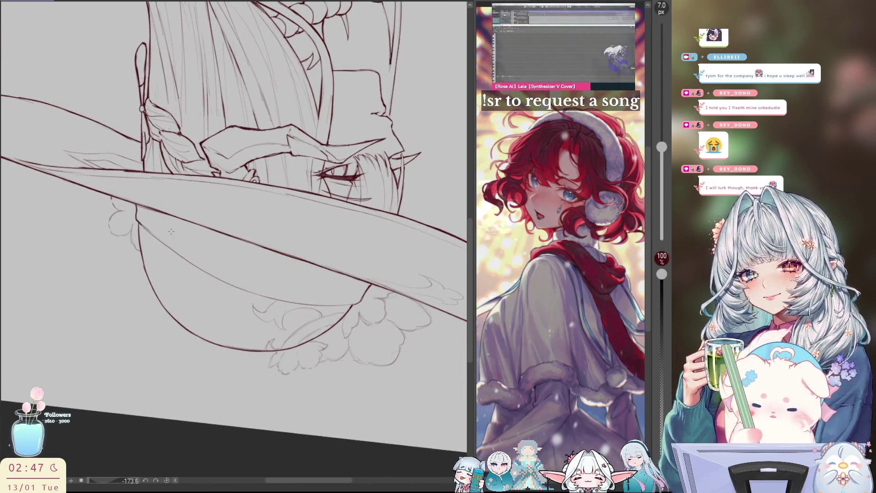
key(ctrl+at)
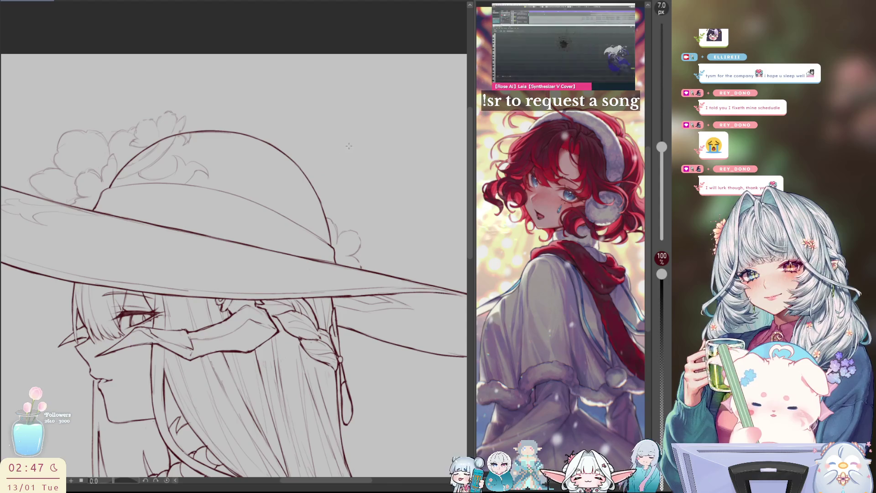
drag(349, 146, 218, 59)
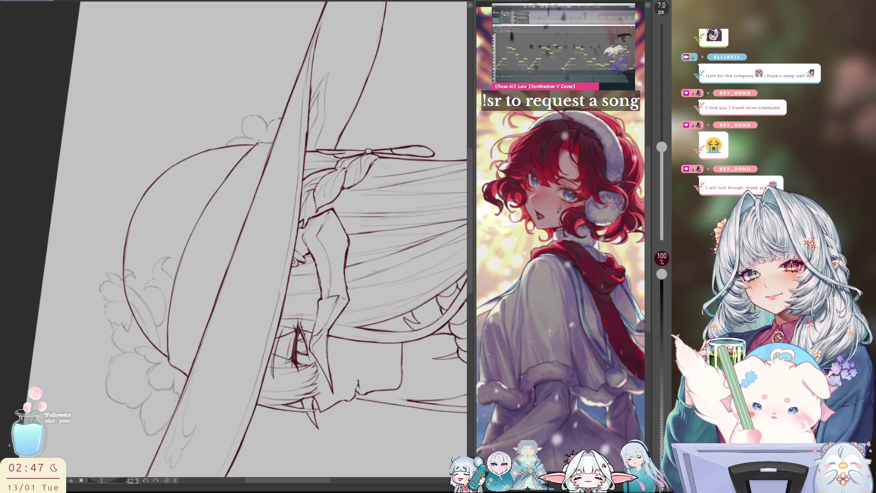
key(at)
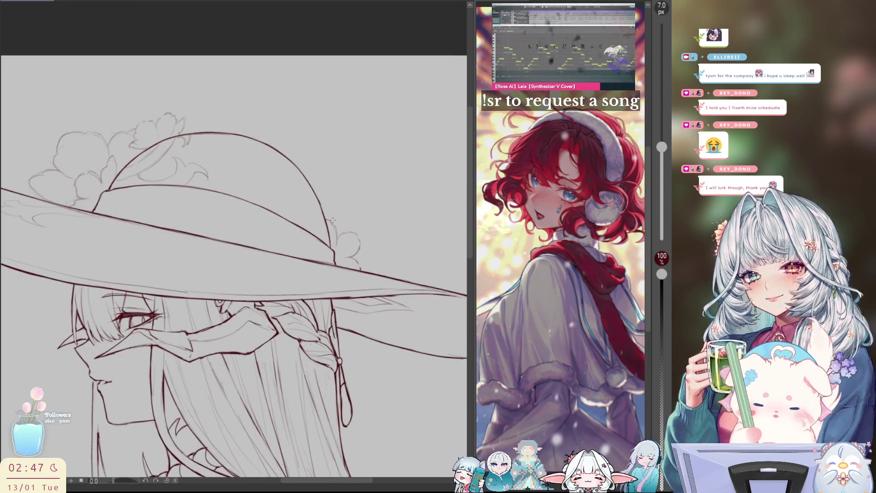
Frame the hat upright and zoomed in, then reduce the pen from 7.0 to 5.0 px.
mouse_move(344, 202)
mouse_down()
mouse_move(380, 184)
mouse_move(201, 259)
mouse_up()
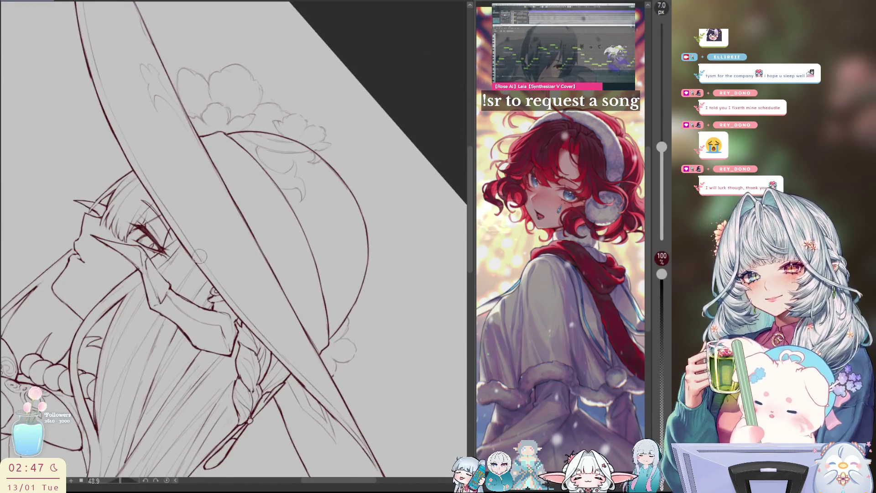
drag(242, 236, 283, 342)
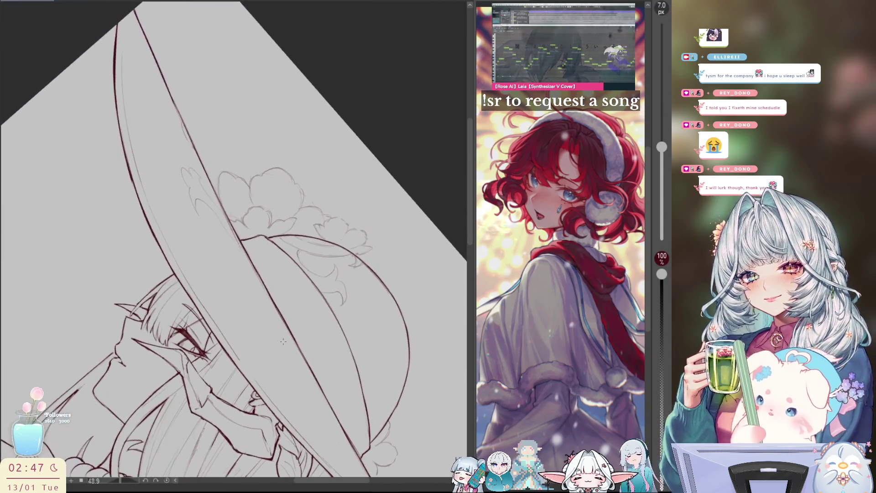
key(ctrl+@)
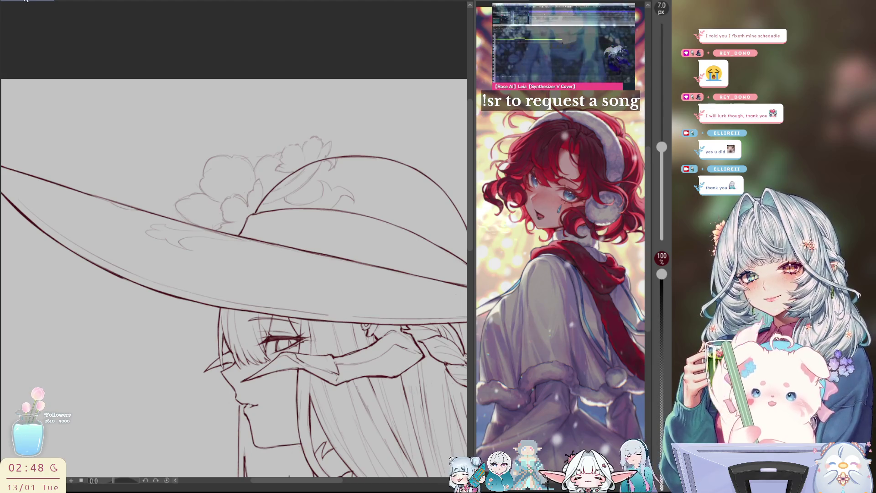
drag(447, 295, 361, 302)
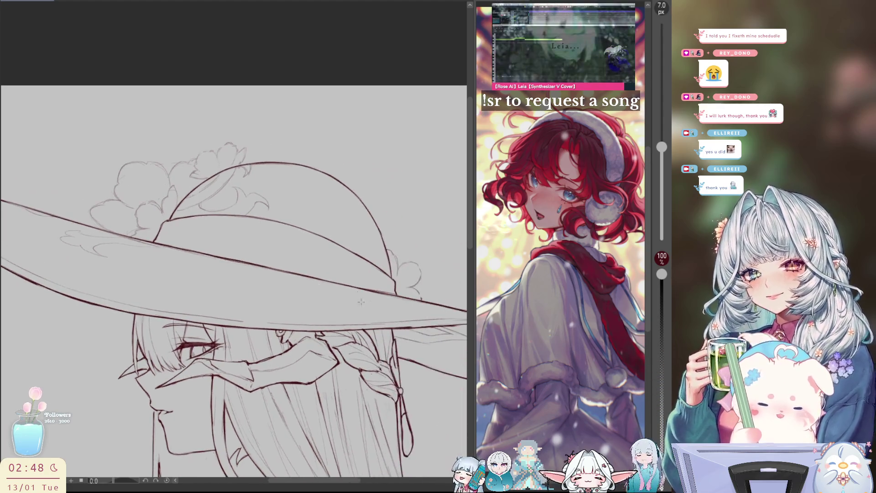
drag(398, 267, 353, 249)
scroll(353, 247, up, 1)
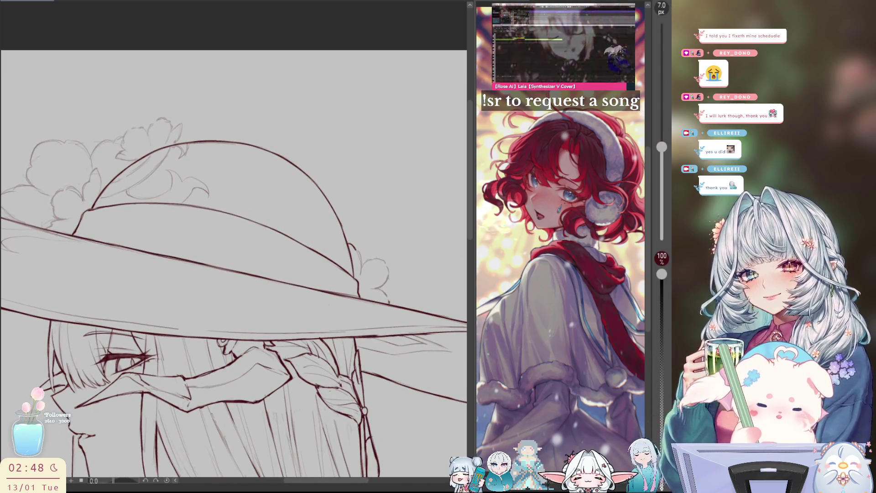
key(bracketleft)
key(bracketleft)
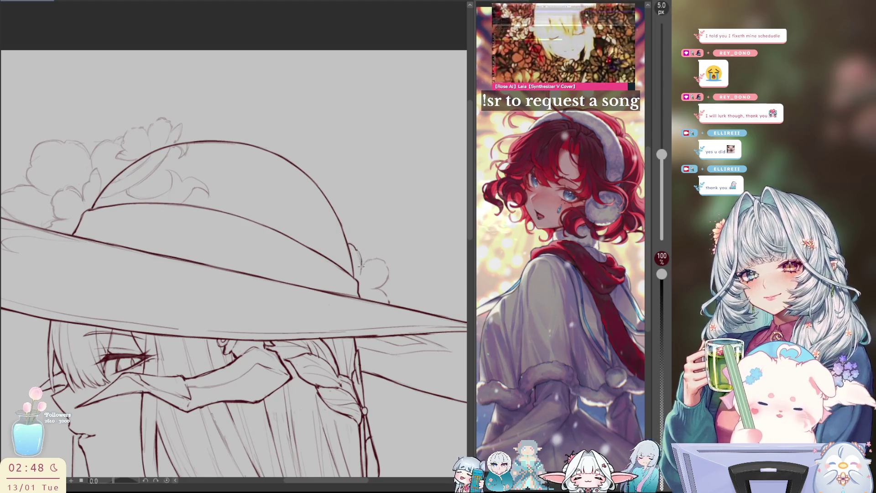
Ink curved outline and petal lines on the small hat flowers, removing one stray stroke.
mouse_move(362, 265)
mouse_down()
mouse_move(389, 262)
mouse_move(382, 283)
mouse_up()
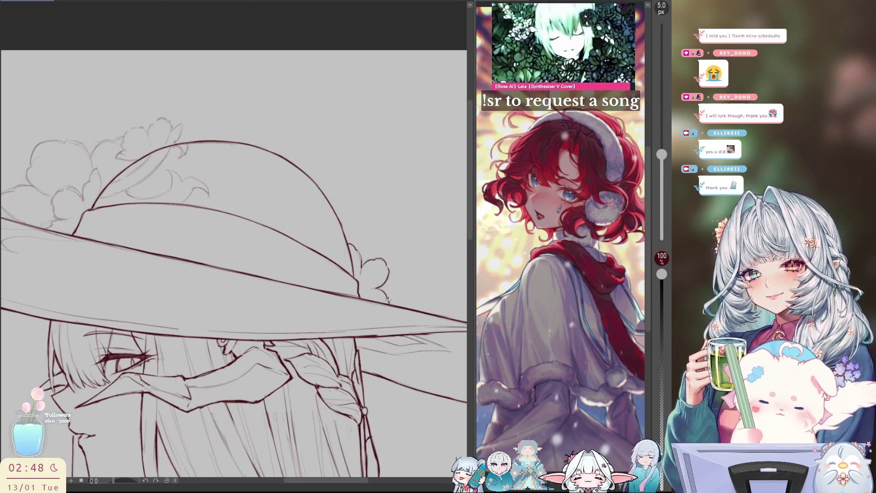
key(h)
scroll(270, 225, up, 2)
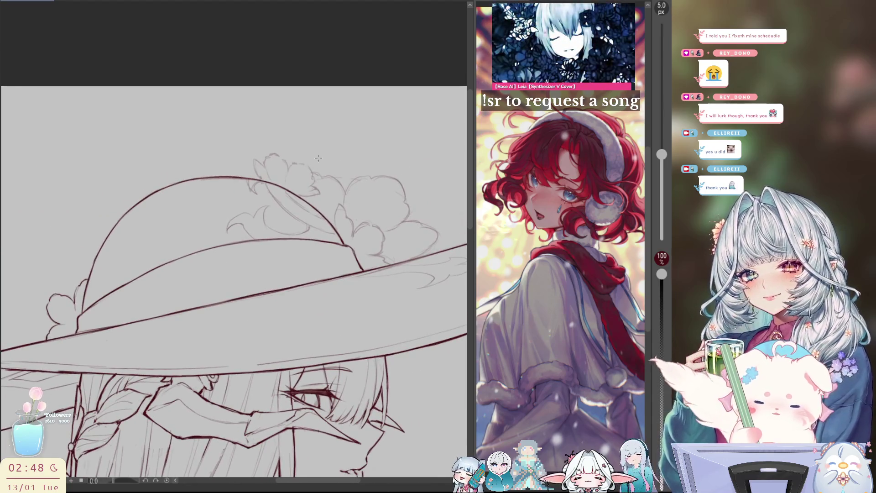
scroll(269, 226, up, 2)
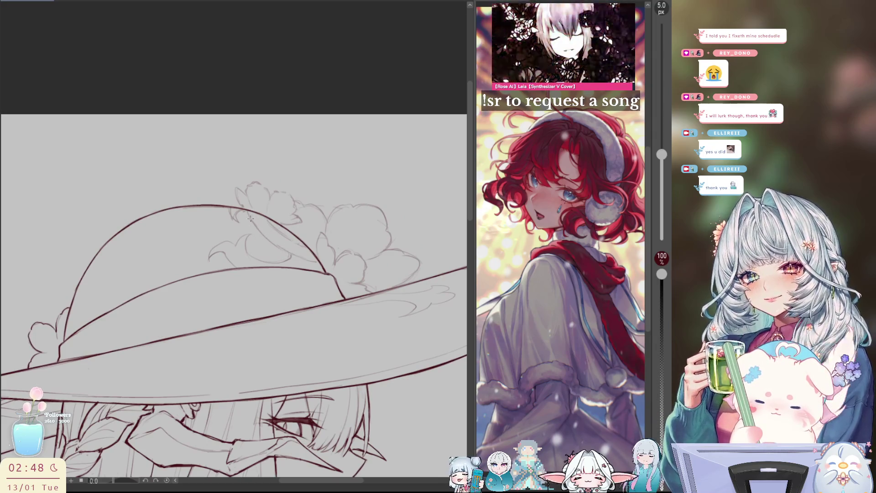
drag(248, 213, 288, 252)
key(h)
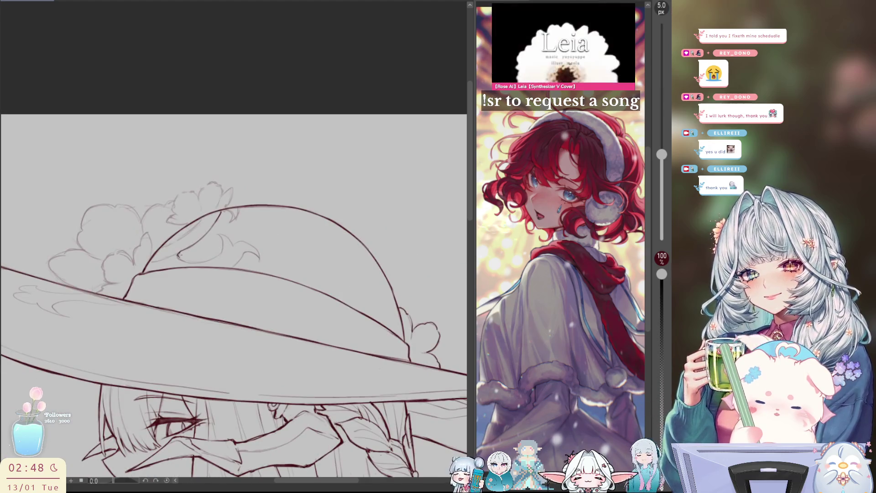
mouse_move(182, 258)
mouse_down()
mouse_move(205, 264)
mouse_move(218, 254)
mouse_move(192, 264)
mouse_move(222, 251)
mouse_up()
key(ctrl+z)
key(ctrl+z)
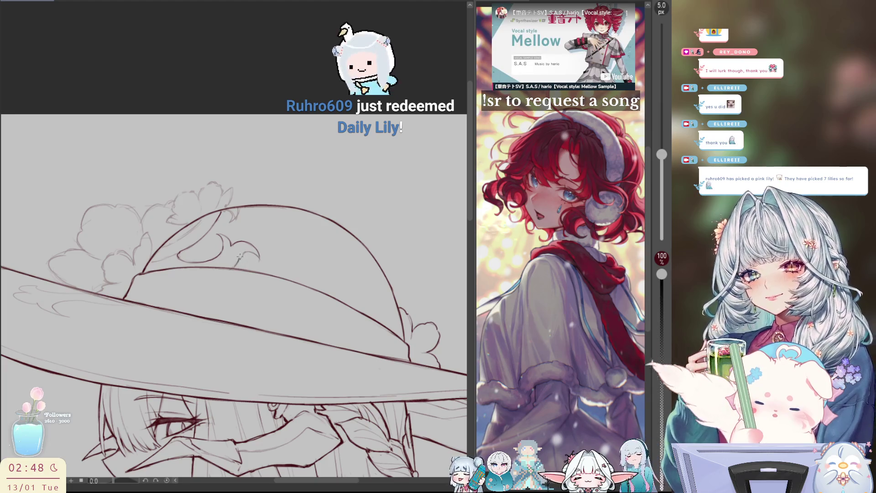
mouse_move(236, 266)
mouse_down()
mouse_move(254, 256)
mouse_move(254, 242)
mouse_up()
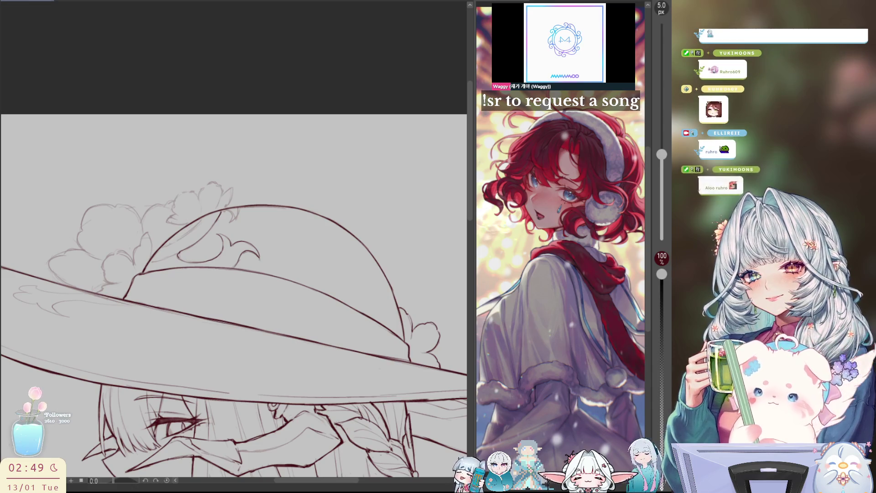
drag(249, 433, 252, 398)
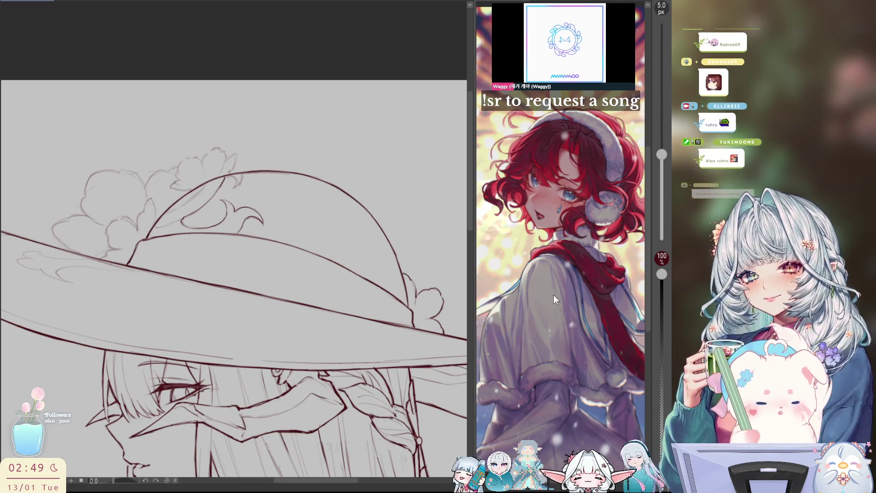
key(h)
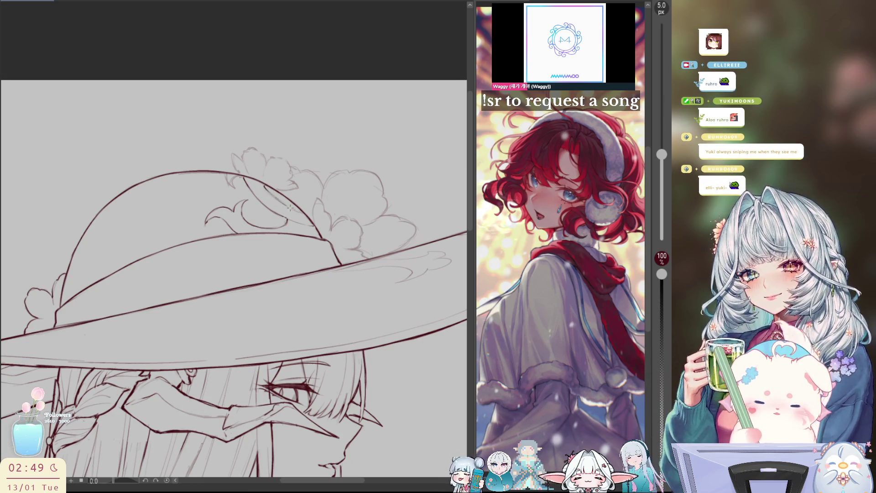
key(h)
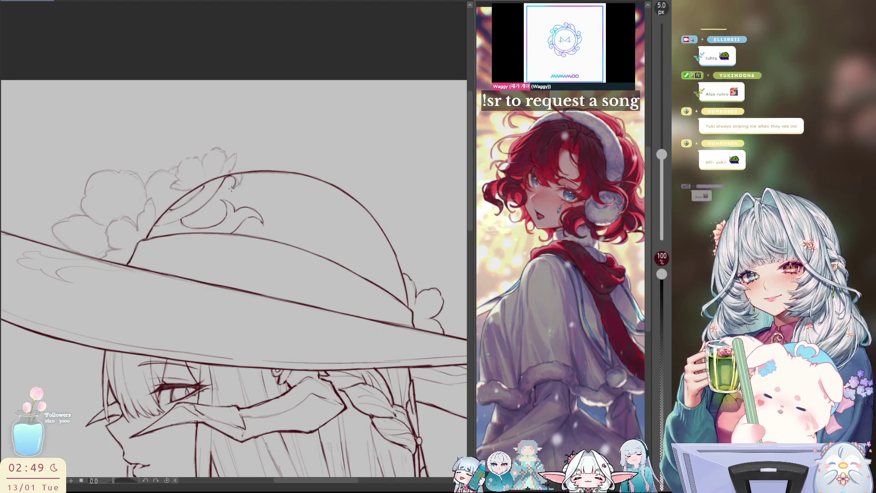
Outline the curled flower-and-feather trim at the band's left end with short dark-red strokes.
key(h)
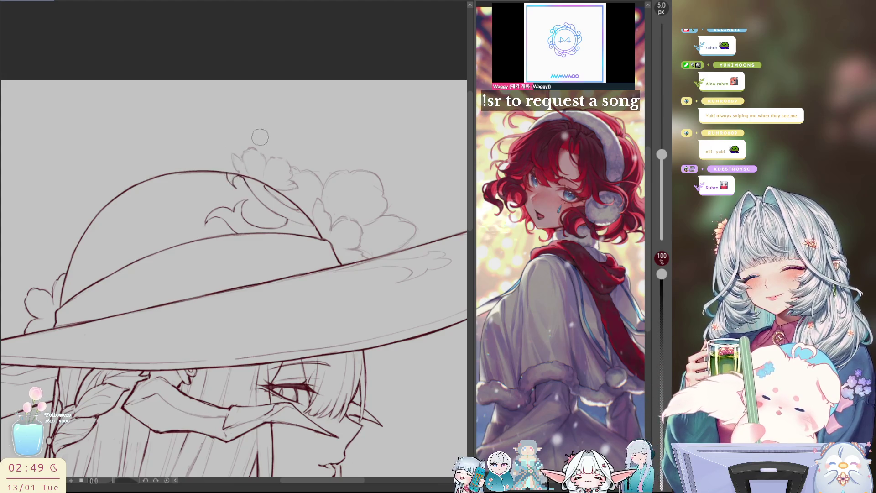
mouse_move(395, 232)
mouse_down()
mouse_move(385, 186)
mouse_move(272, 86)
mouse_up()
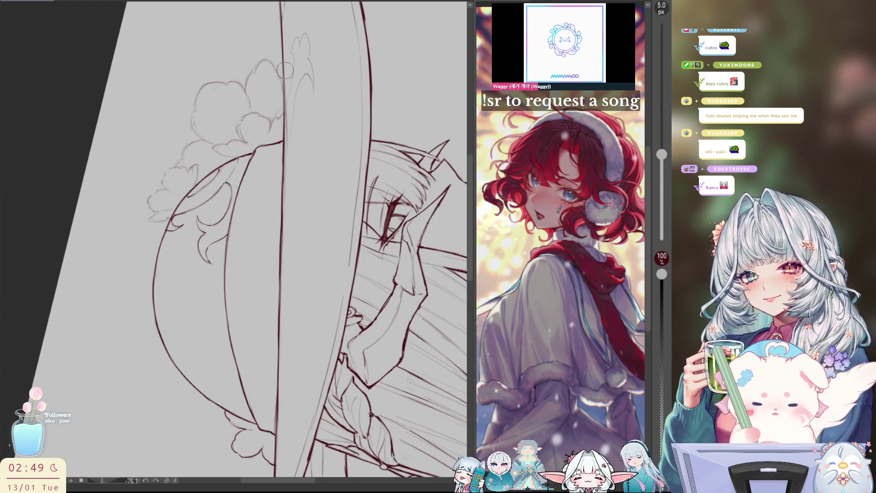
key(ctrl+at)
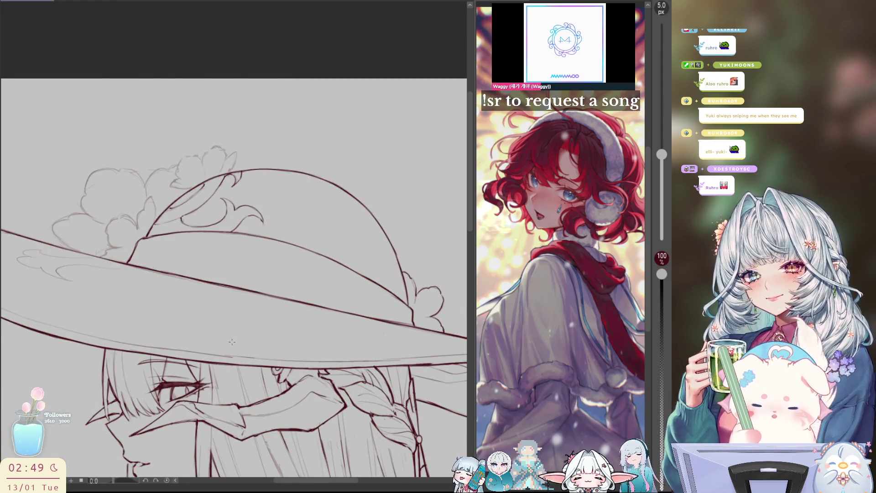
drag(241, 342, 118, 256)
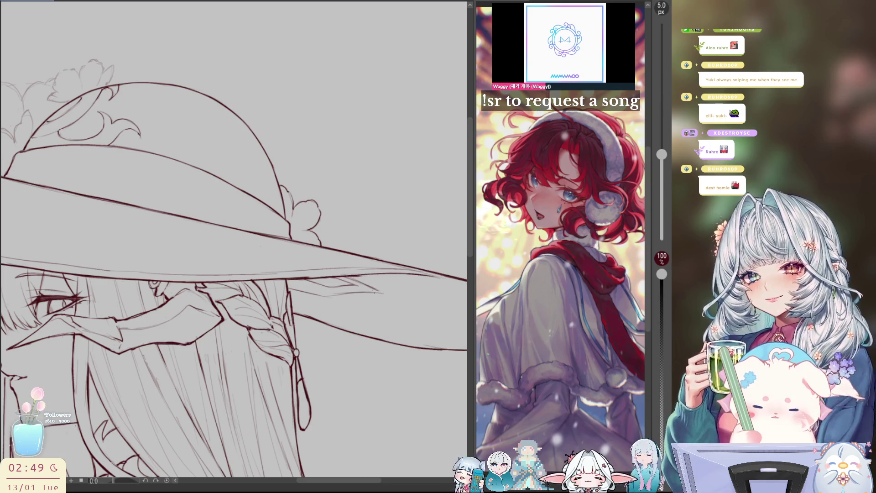
drag(217, 201, 417, 288)
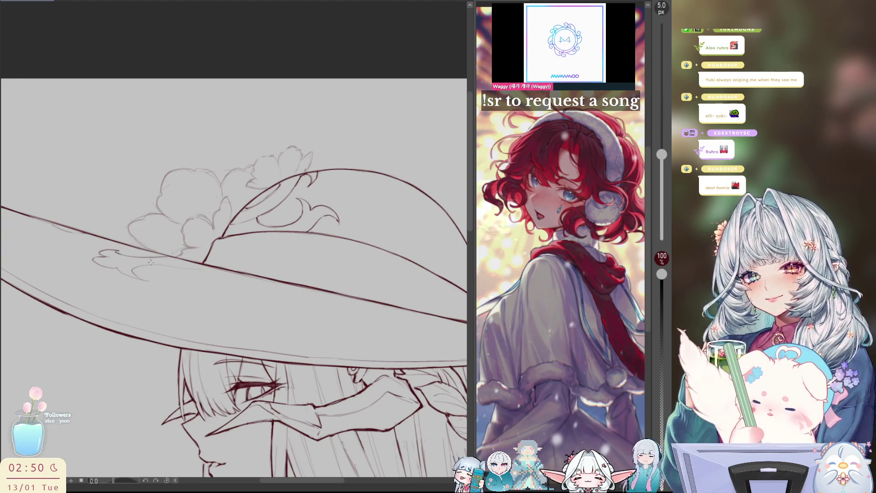
drag(142, 255, 167, 257)
drag(147, 264, 207, 268)
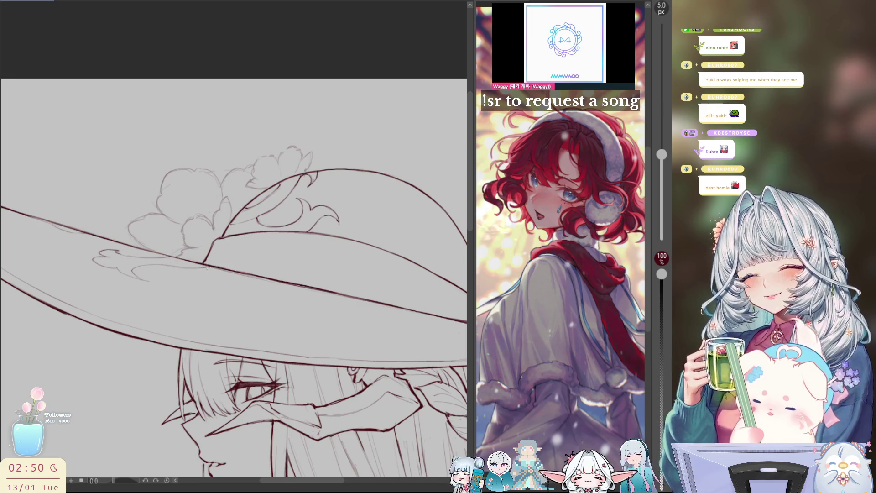
mouse_move(134, 272)
mouse_down()
mouse_move(152, 282)
mouse_move(100, 272)
mouse_move(171, 264)
mouse_up()
drag(133, 237, 181, 254)
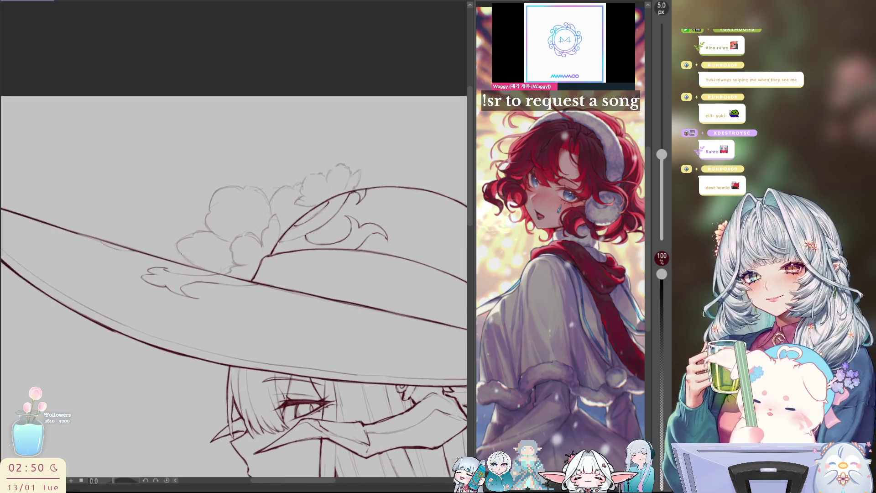
drag(95, 238, 132, 254)
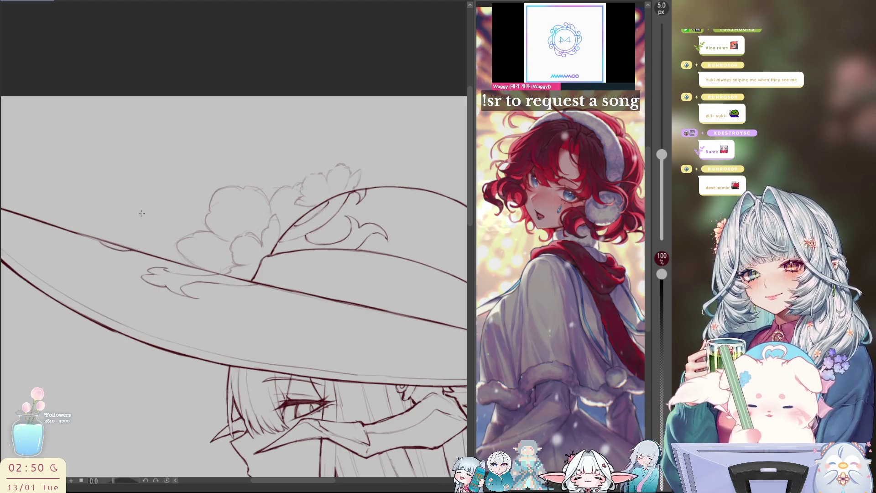
drag(290, 193, 237, 214)
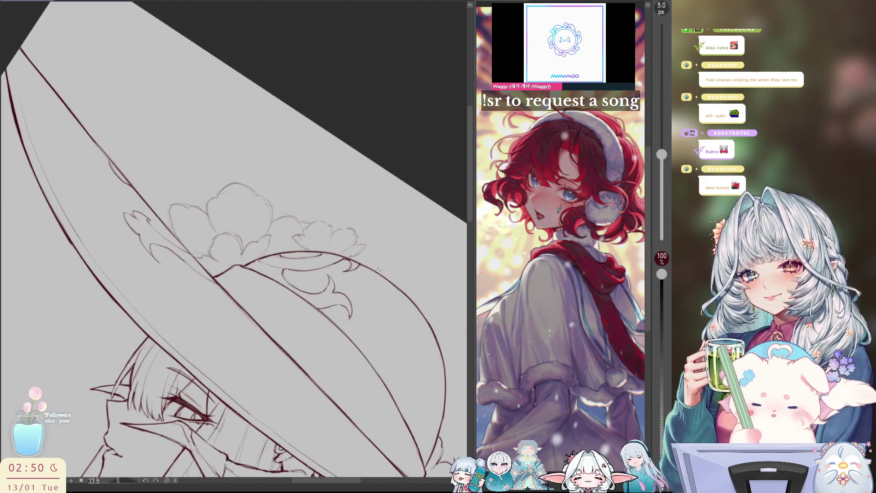
key(e)
key(bracketleft)
key(bracketleft)
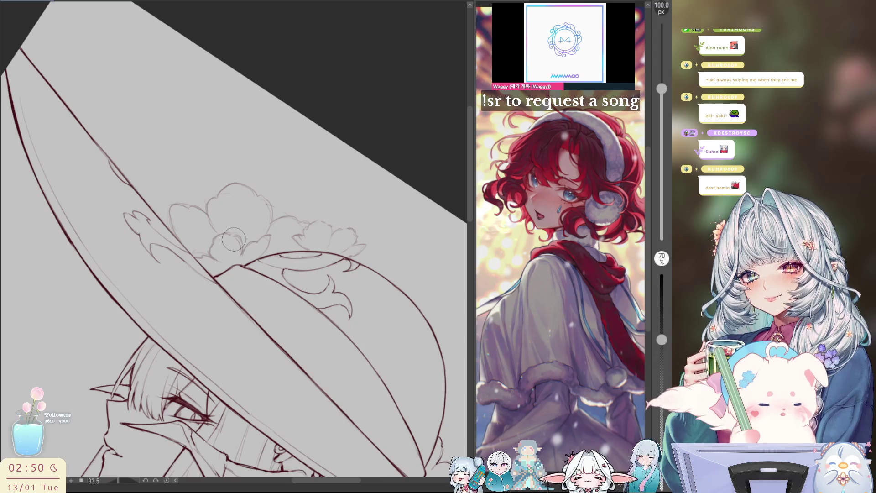
key(bracketright)
key(bracketright)
key(bracketright)
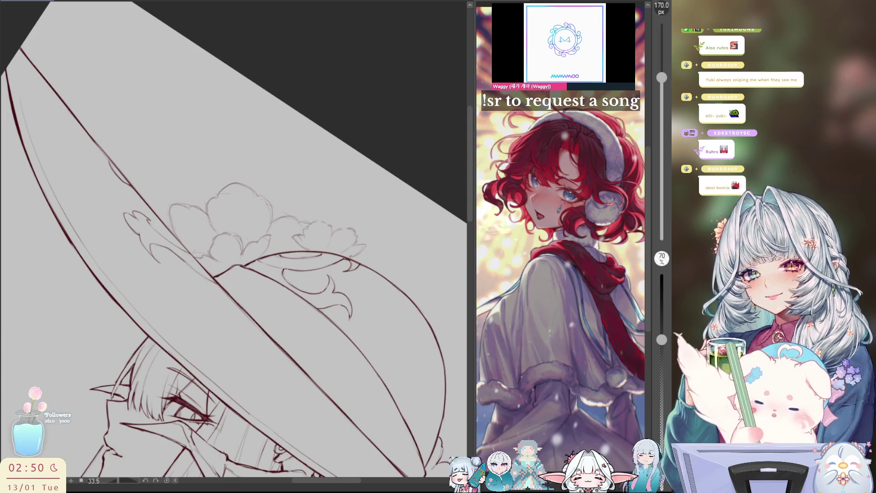
key(bracketleft)
key(bracketleft)
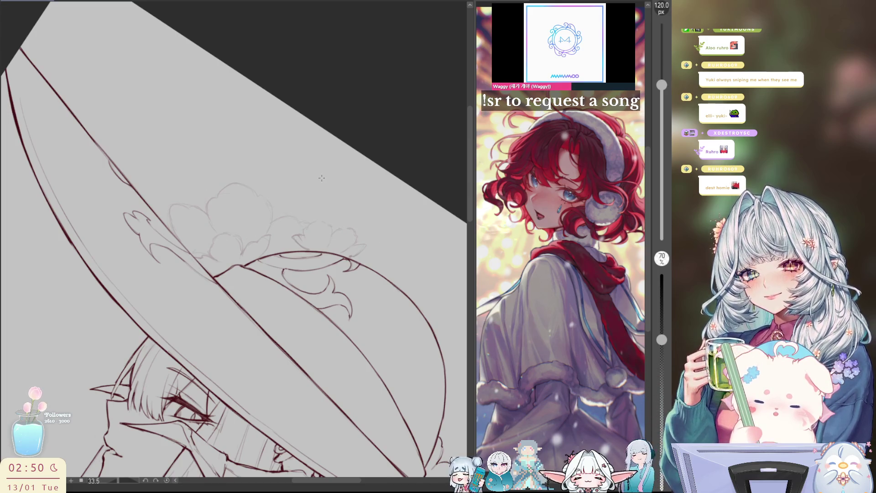
key(p)
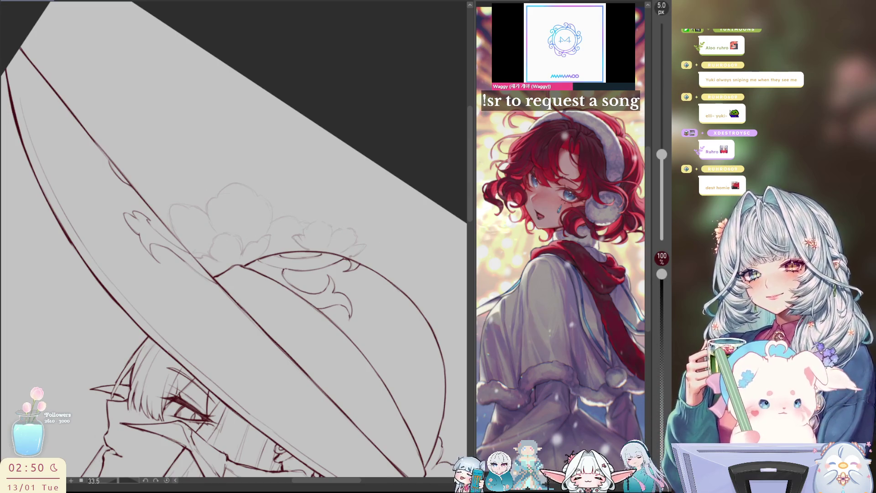
mouse_move(233, 240)
mouse_down()
mouse_move(209, 198)
mouse_move(241, 192)
mouse_up()
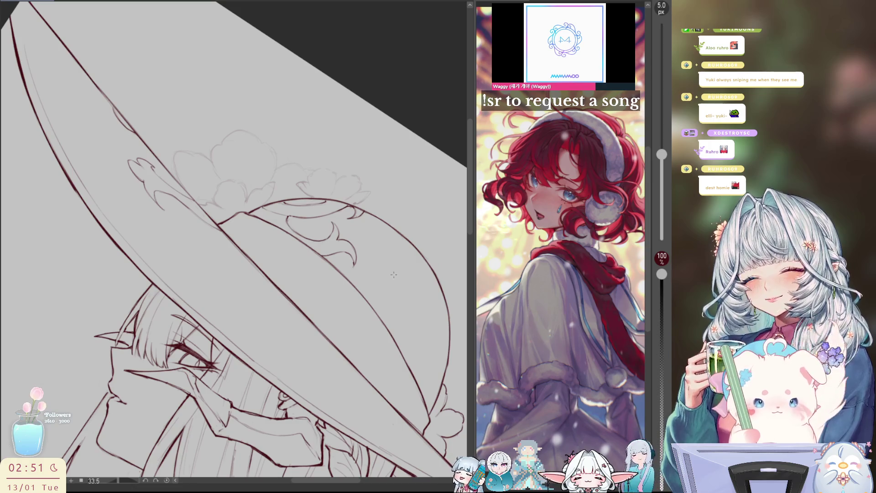
Ink a petal and the cloud-shaped flower outline on the hat, undoing one stray stroke.
drag(396, 271, 393, 288)
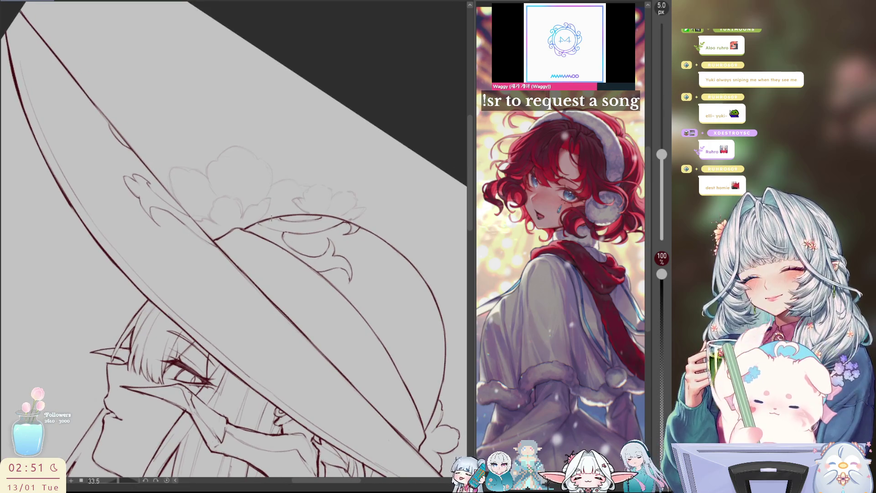
mouse_move(258, 222)
mouse_down()
mouse_move(273, 199)
mouse_move(241, 216)
mouse_move(234, 197)
mouse_move(222, 196)
mouse_move(206, 213)
mouse_move(220, 229)
mouse_move(197, 216)
mouse_up()
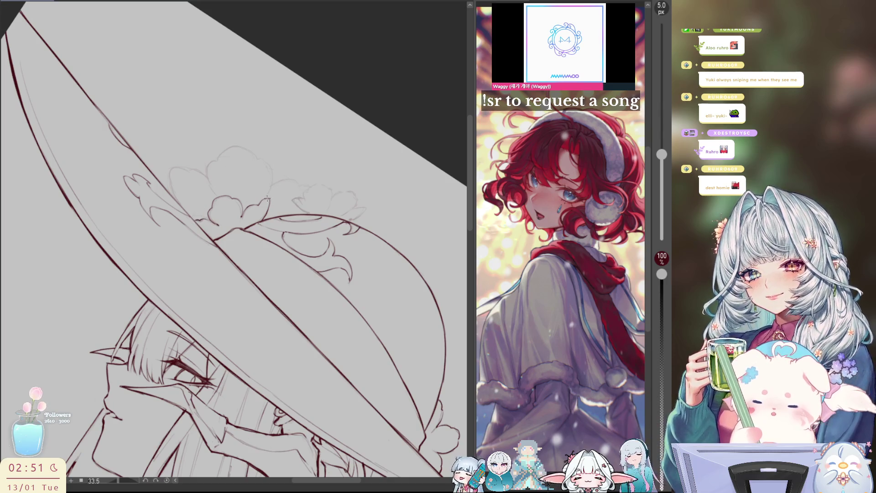
key(r)
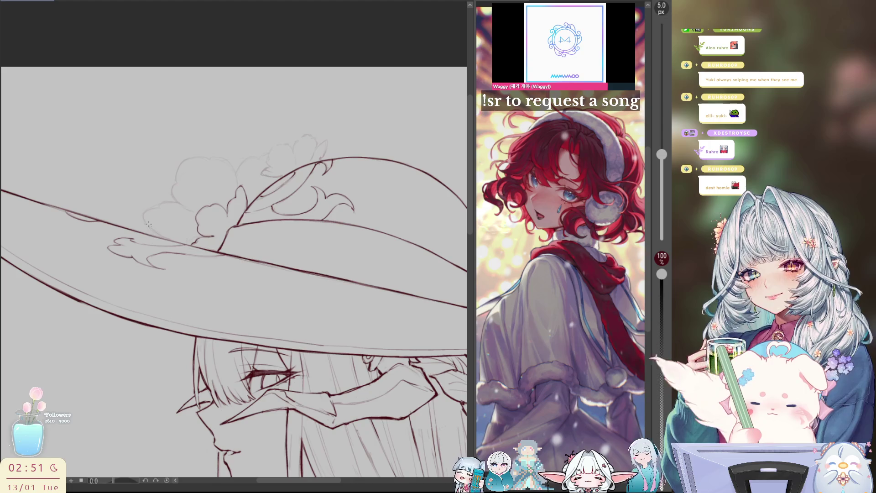
mouse_move(183, 205)
mouse_down()
mouse_move(163, 202)
mouse_move(142, 217)
mouse_move(168, 236)
mouse_up()
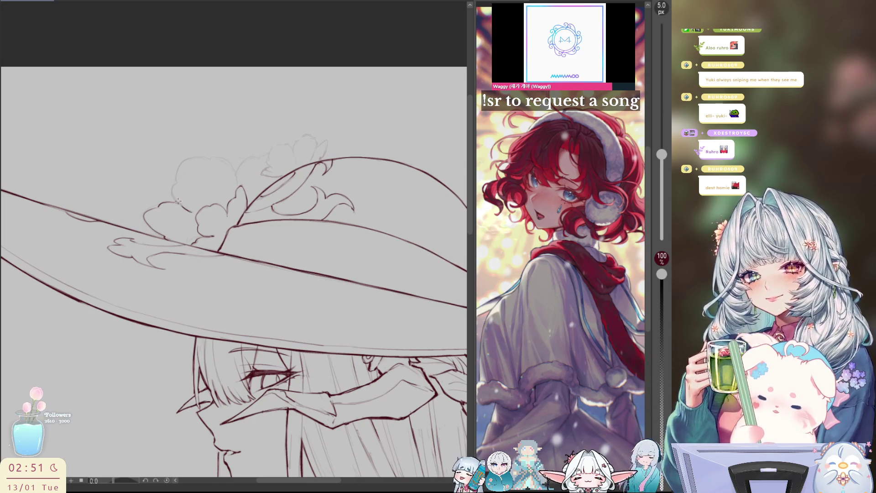
mouse_move(175, 182)
mouse_down()
mouse_move(194, 154)
mouse_move(210, 153)
mouse_move(221, 168)
mouse_move(203, 154)
mouse_move(228, 157)
mouse_move(238, 179)
mouse_move(269, 152)
mouse_move(261, 170)
mouse_move(282, 175)
mouse_move(277, 146)
mouse_move(288, 144)
mouse_move(296, 154)
mouse_move(286, 170)
mouse_up()
key(ctrl+z)
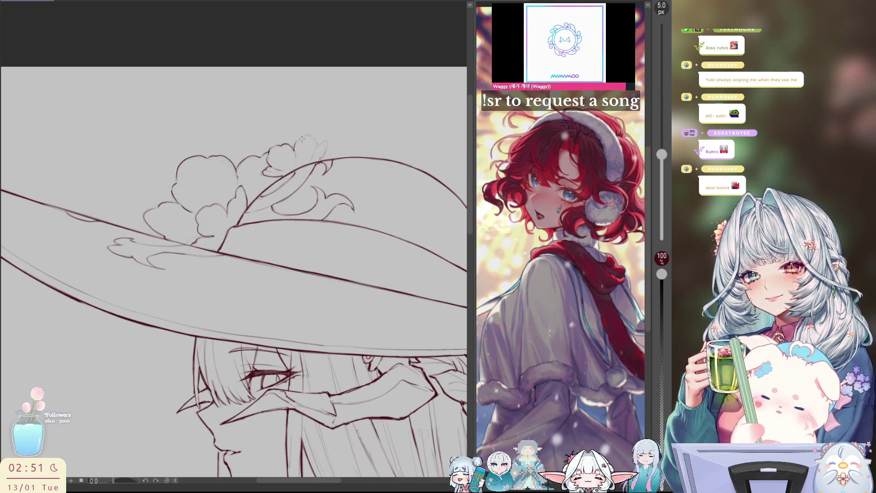
Ink the flower's top bump, check it mirrored, and ink a stretch of the brim edge.
mouse_move(296, 144)
mouse_down()
mouse_move(315, 137)
mouse_move(315, 155)
mouse_up()
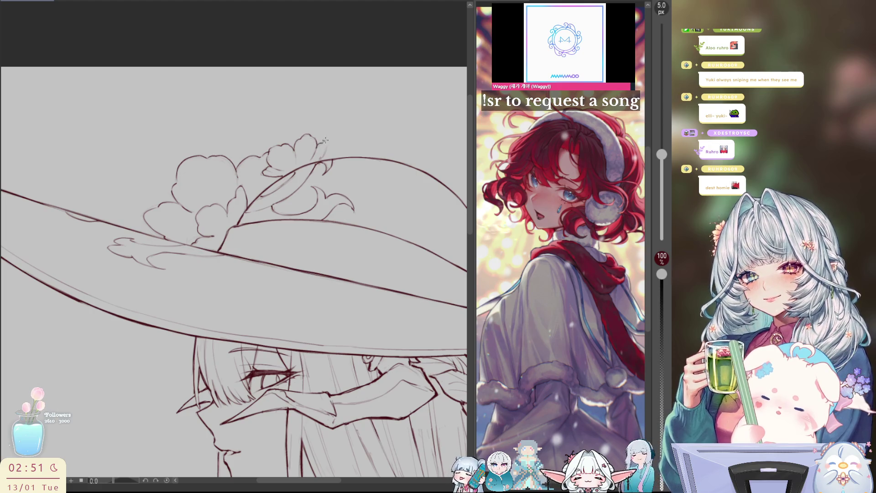
drag(326, 143, 317, 160)
key(h)
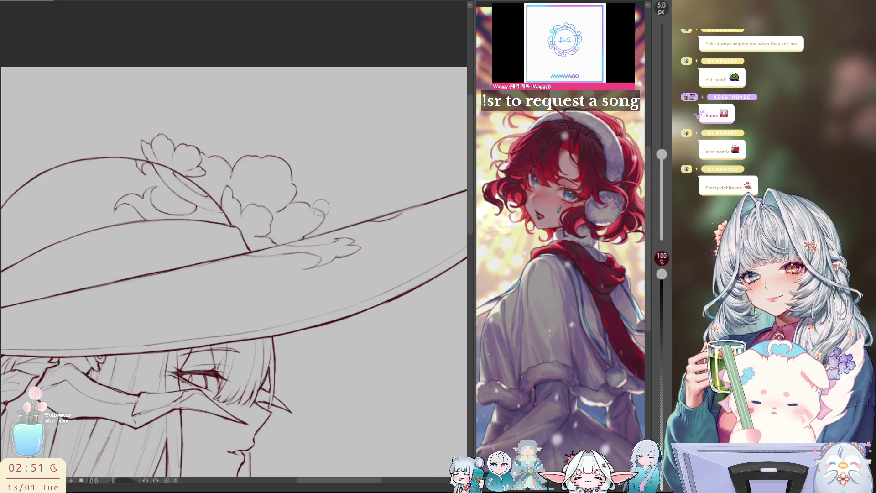
key(h)
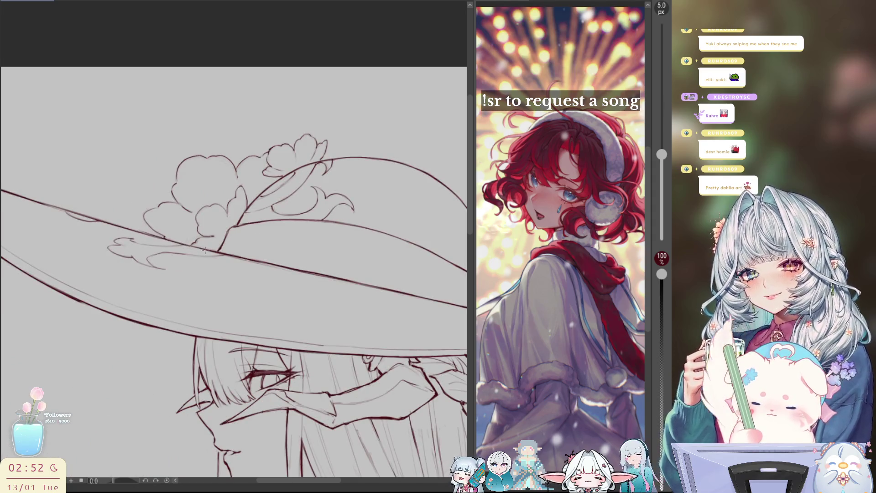
drag(157, 239, 276, 269)
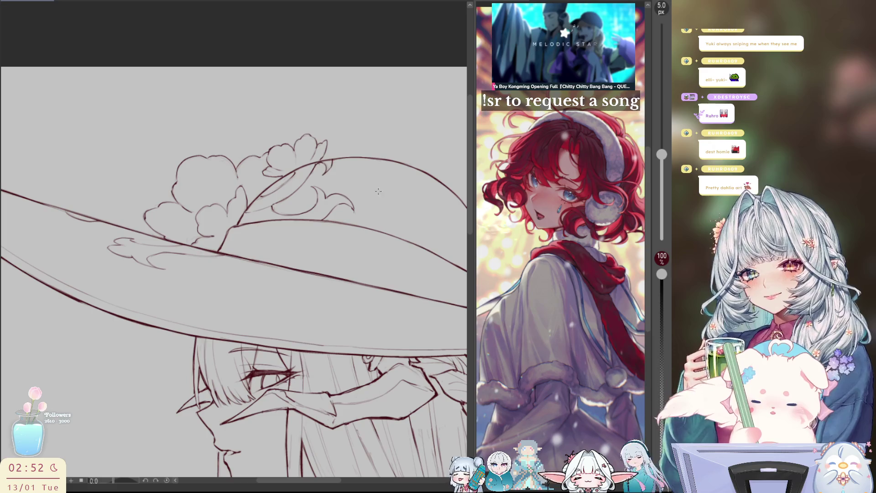
key(ctrl+0)
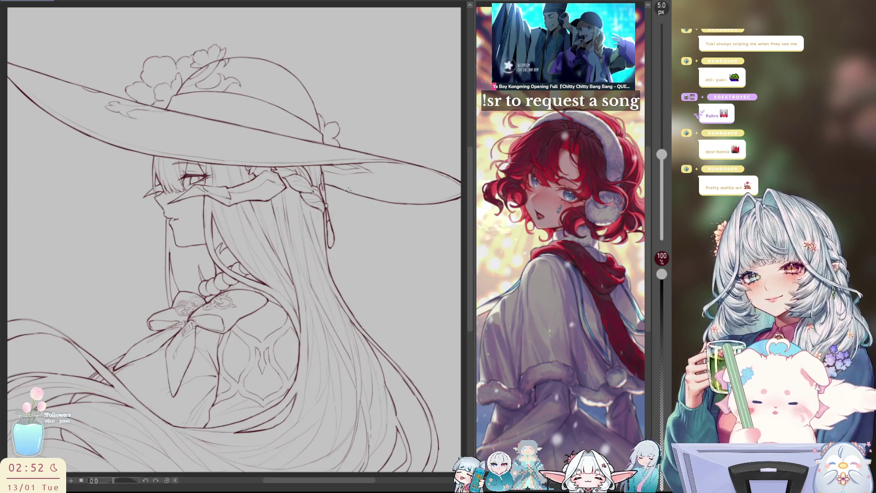
key(h)
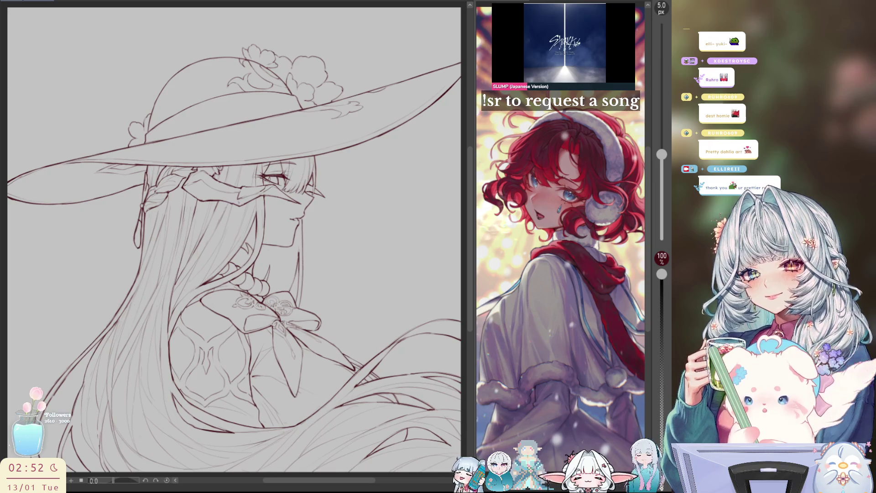
key(h)
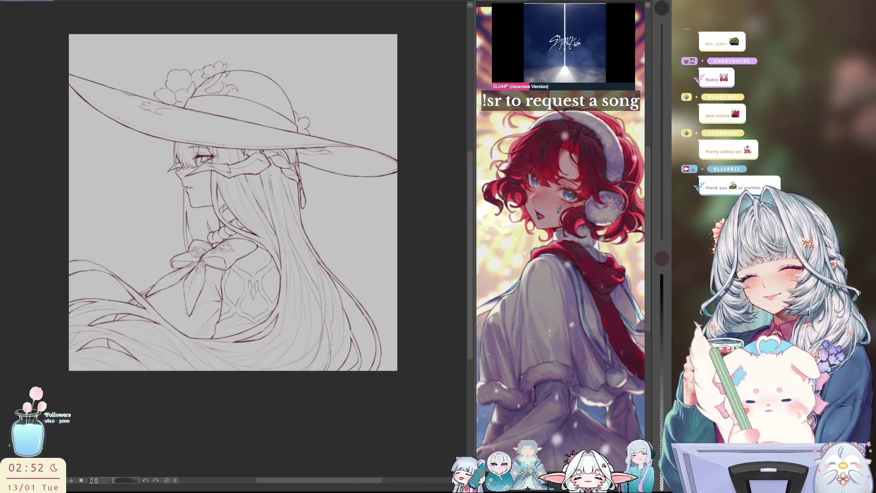
mouse_move(222, 128)
mouse_down()
mouse_move(150, 142)
mouse_move(144, 135)
mouse_move(188, 144)
mouse_up()
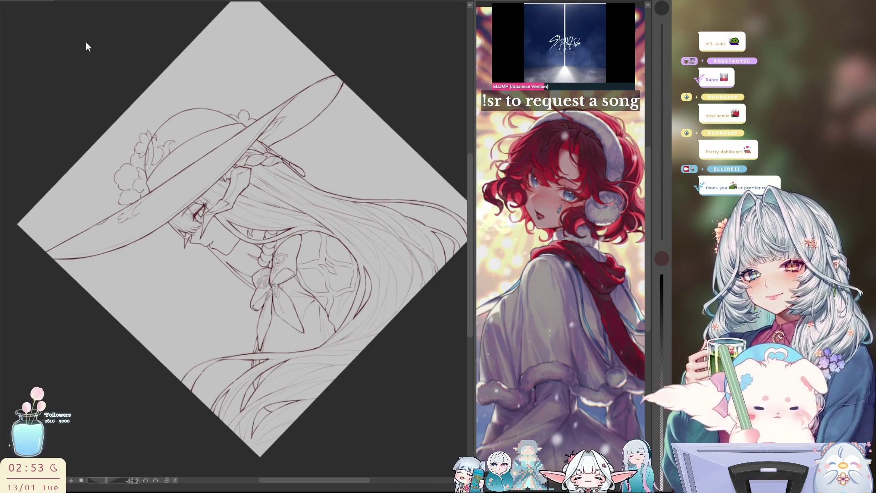
key(ctrl+0)
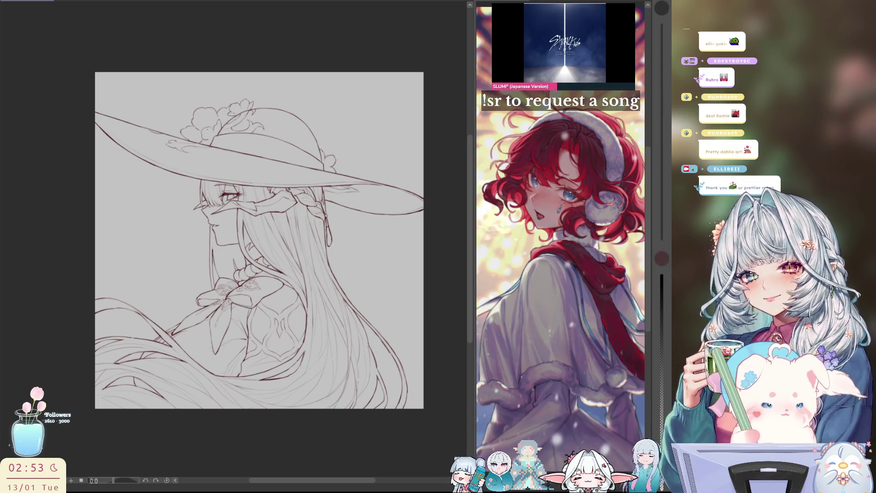
scroll(214, 117, up, 2)
scroll(183, 137, up, 1)
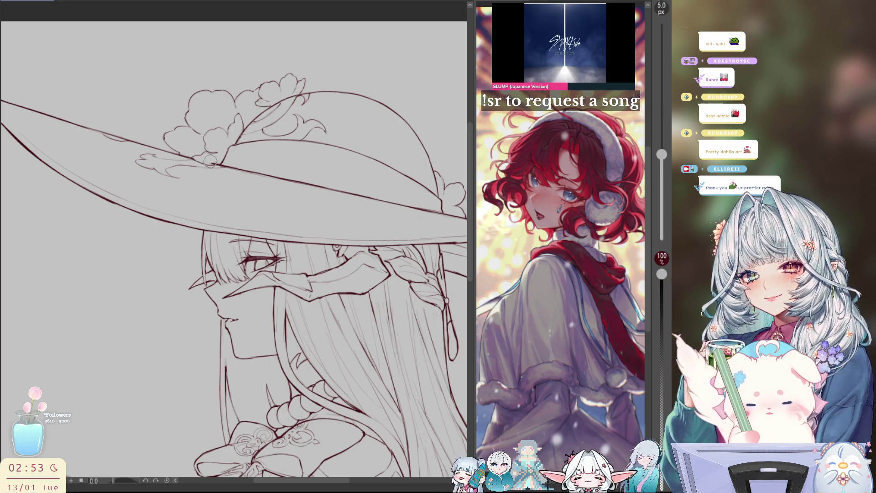
key(h)
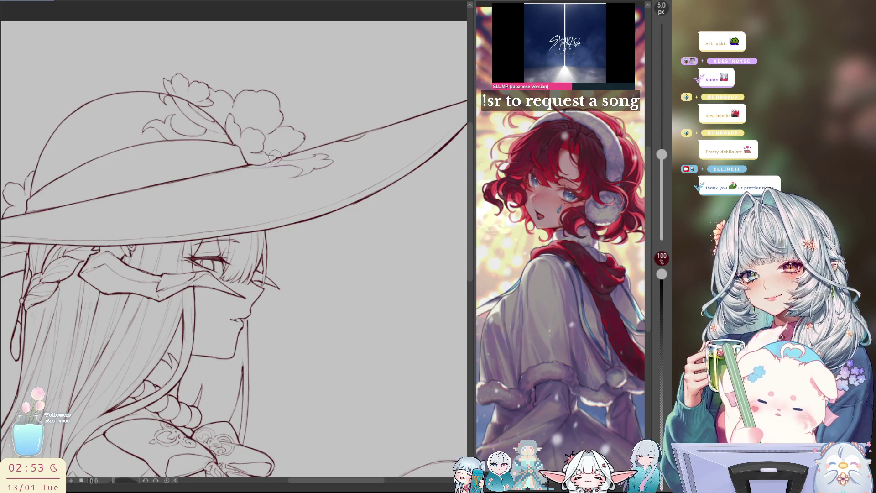
key(h)
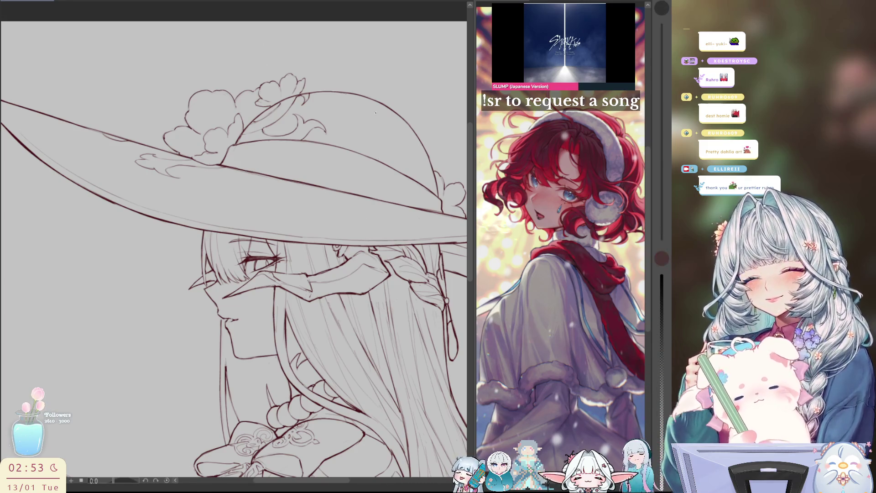
mouse_move(361, 209)
mouse_down()
mouse_move(294, 132)
mouse_move(248, 118)
mouse_up()
key(bracketright)
key(bracketright)
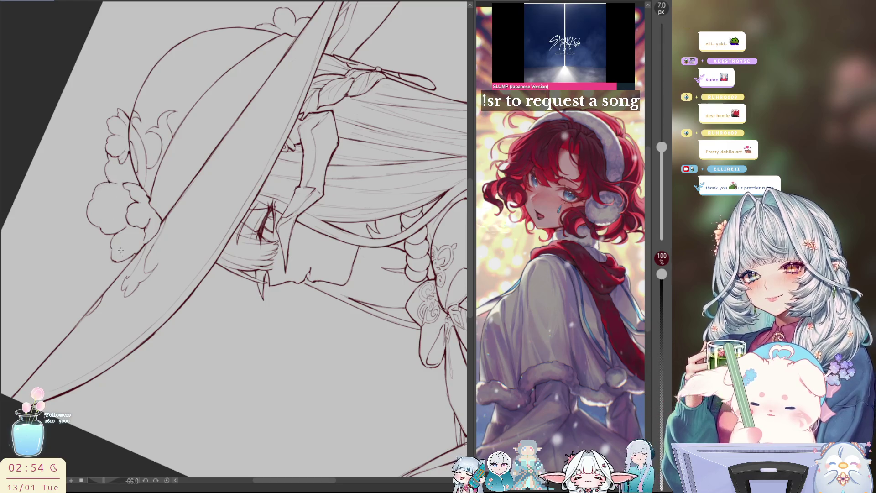
drag(216, 228, 197, 274)
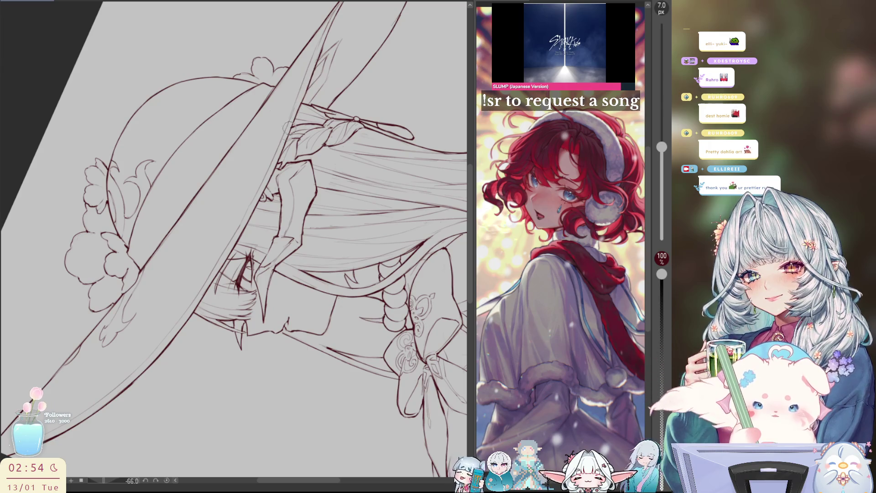
drag(322, 137, 403, 266)
key(h)
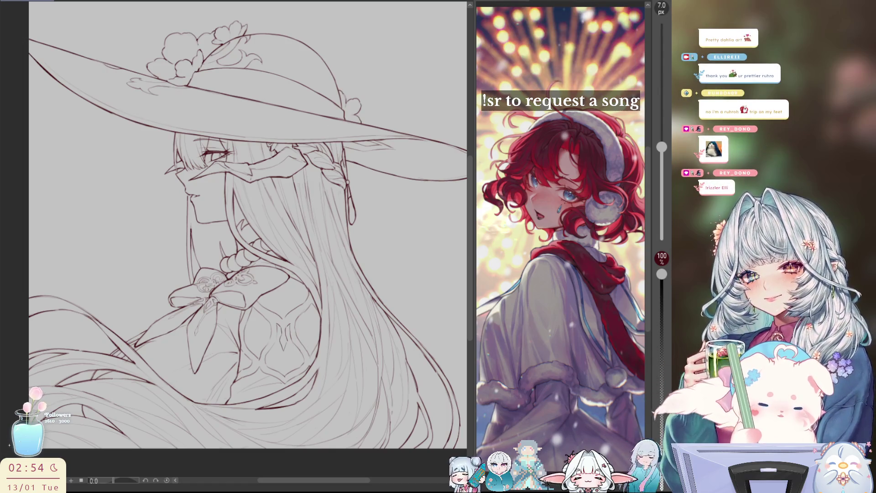
key(bracketleft)
key(bracketleft)
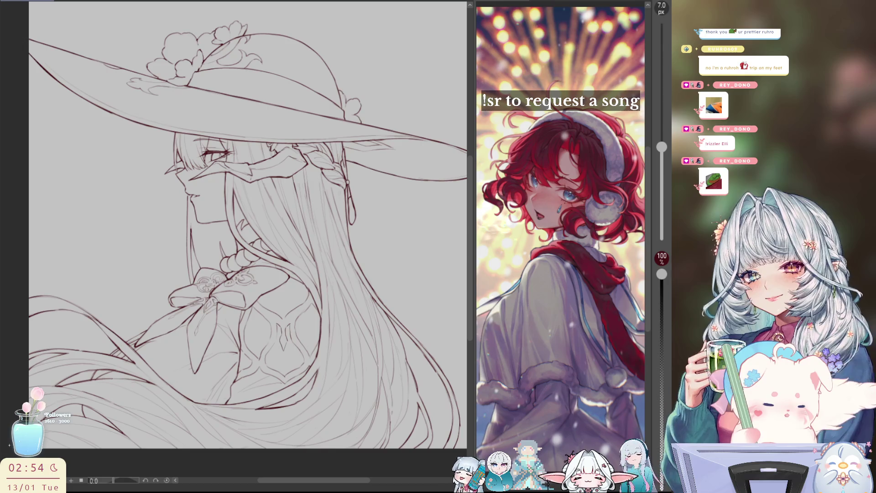
scroll(196, 155, up, 4)
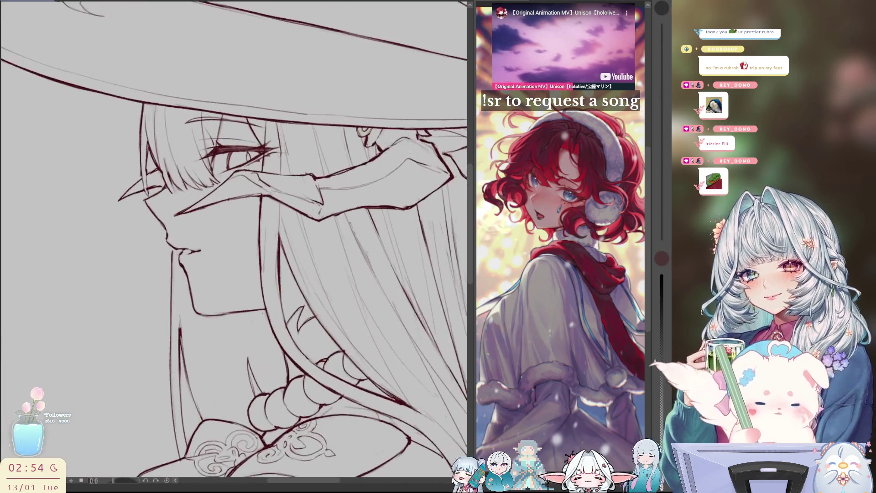